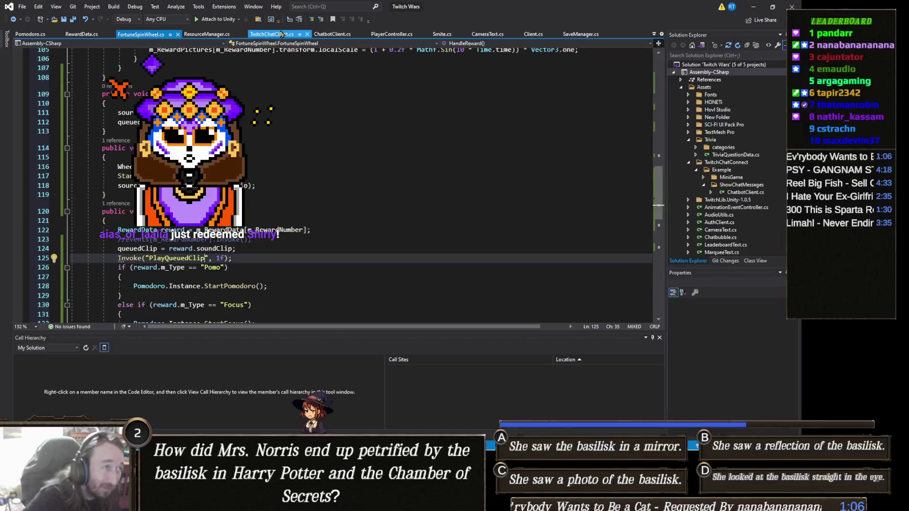
Open ChatbotClient.cs and follow HandleReward's references to its call in Update on line 556
{"action": "left_click", "coordinate": [332, 35]}
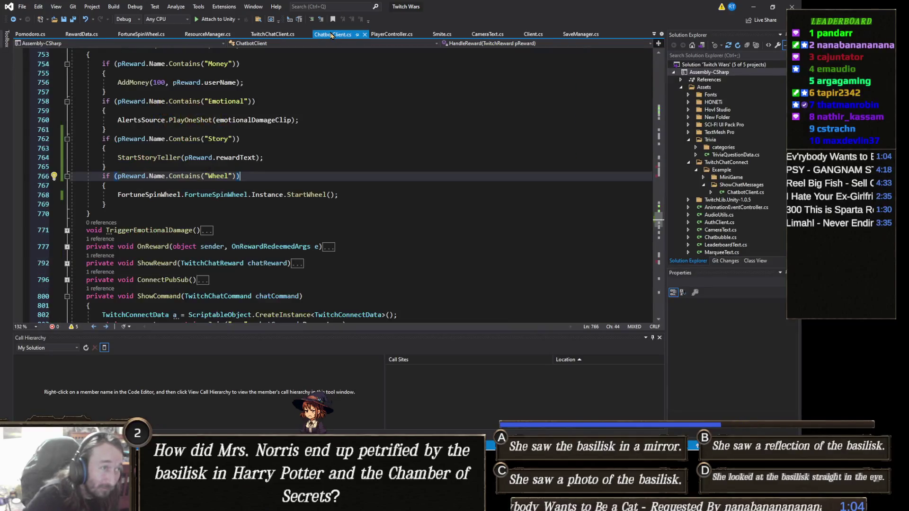
{"action": "key", "text": "Down"}
{"action": "key", "text": "Down"}
{"action": "scroll", "coordinate": [249, 180], "scroll_direction": "up", "scroll_amount": 2}
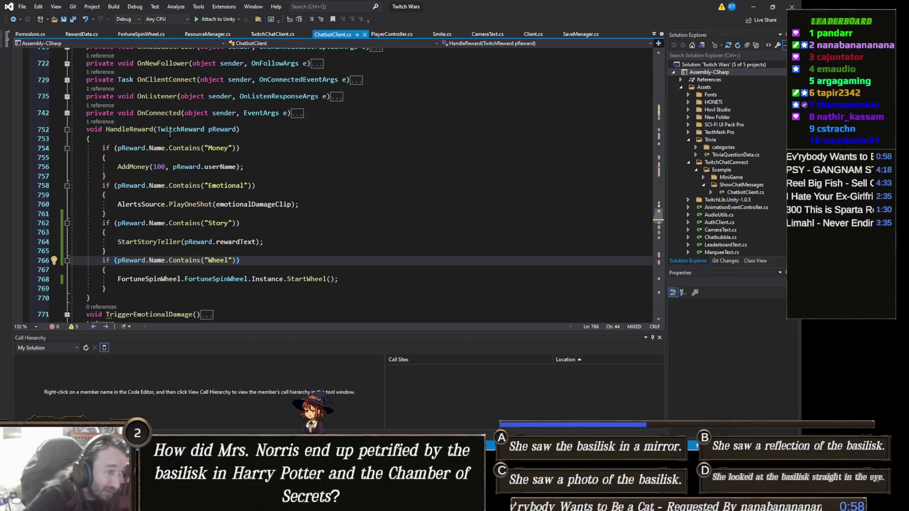
{"action": "left_click", "coordinate": [109, 123]}
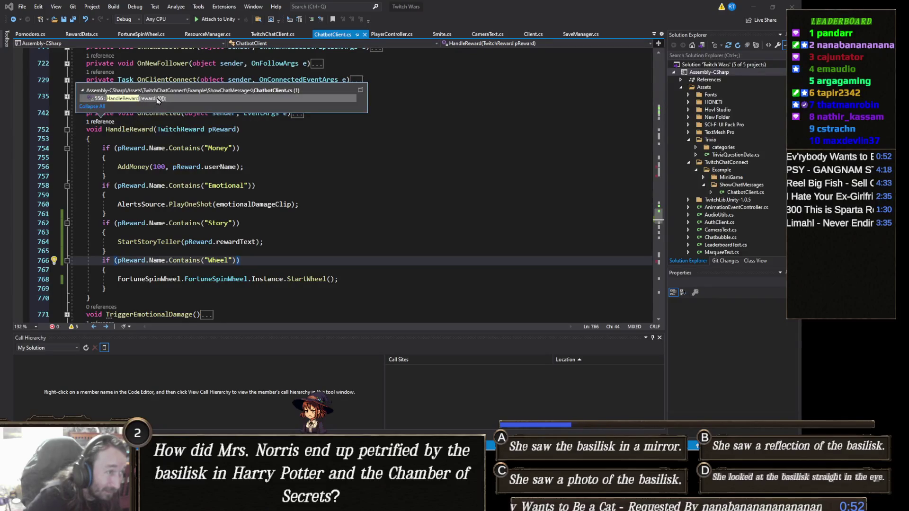
{"action": "mouse_move", "coordinate": [161, 99]}
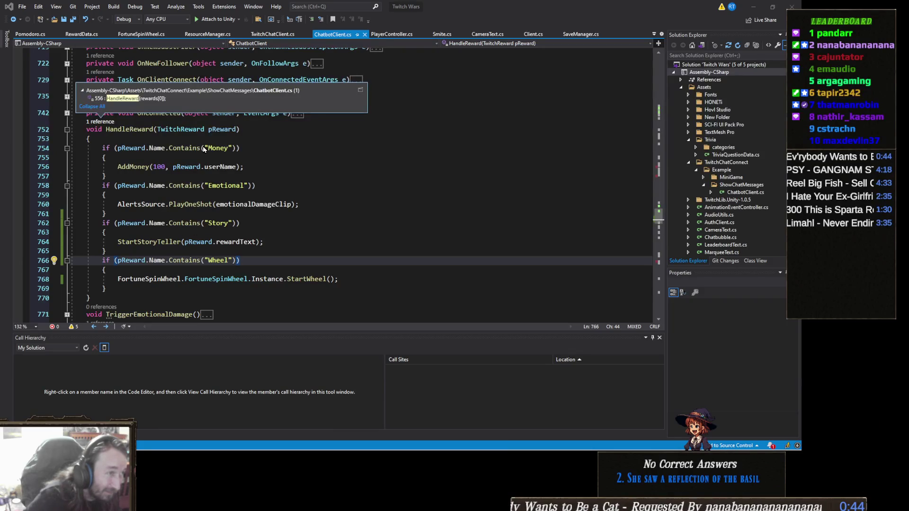
{"action": "double_click", "coordinate": [134, 99]}
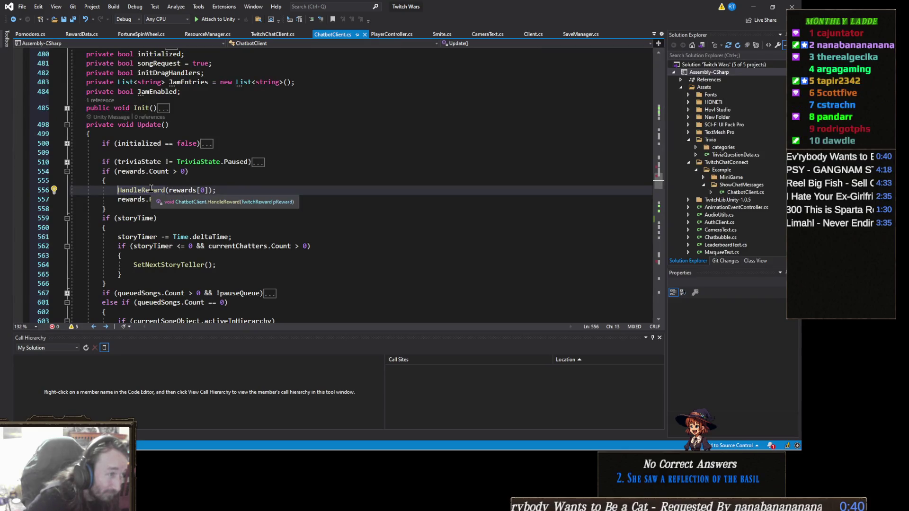
Find all references to the rewards field and jump to rewards.Add on line 781
{"action": "left_click", "coordinate": [185, 190]}
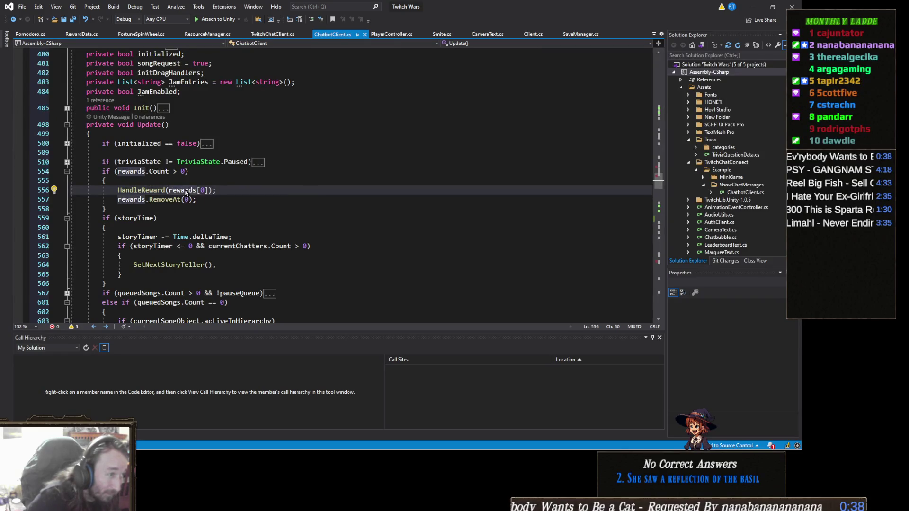
{"action": "right_click", "coordinate": [185, 190]}
{"action": "right_click", "coordinate": [152, 189]}
{"action": "key", "text": "Escape"}
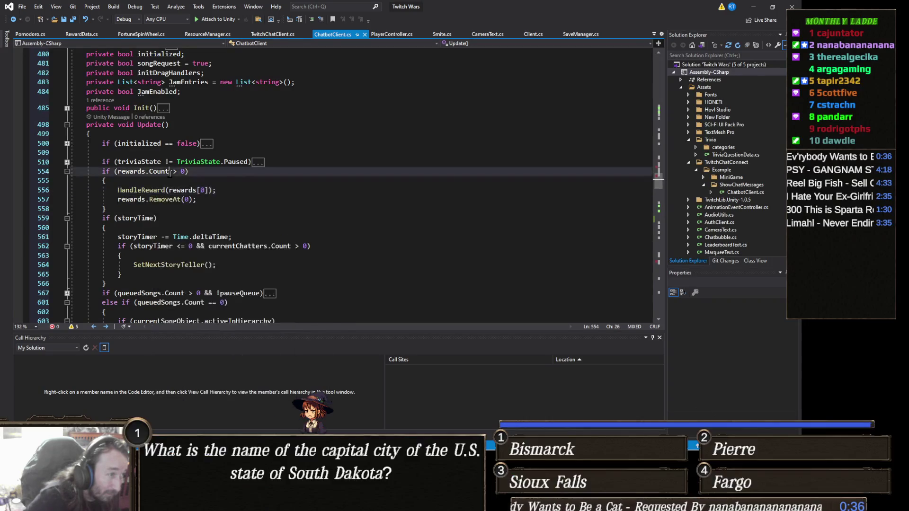
{"action": "right_click", "coordinate": [179, 194]}
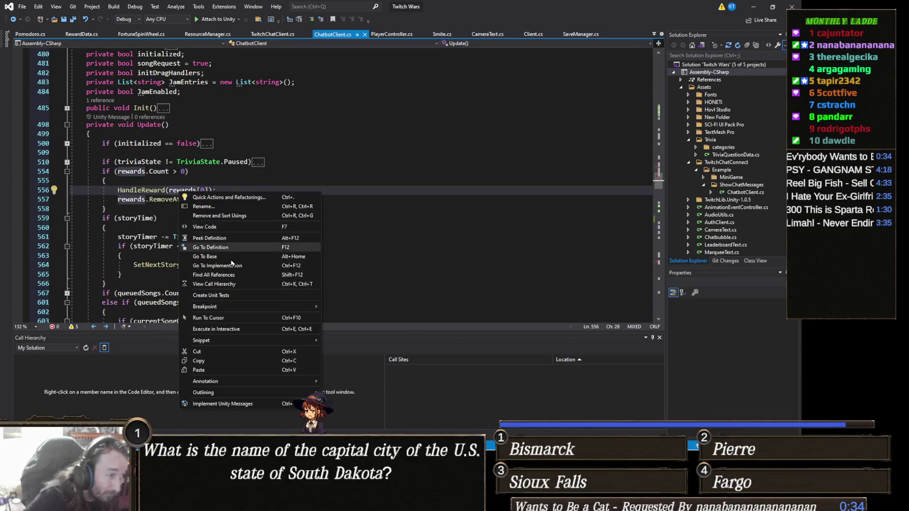
{"action": "left_click", "coordinate": [223, 275]}
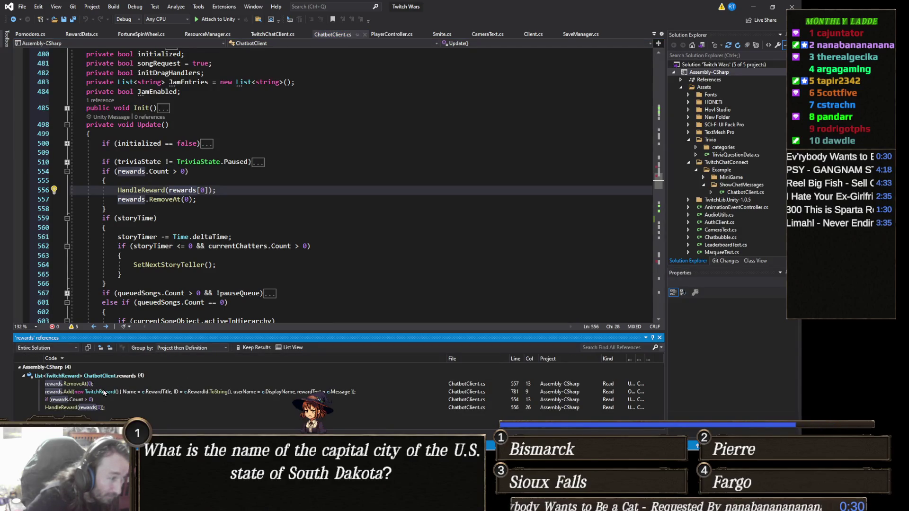
{"action": "double_click", "coordinate": [104, 392]}
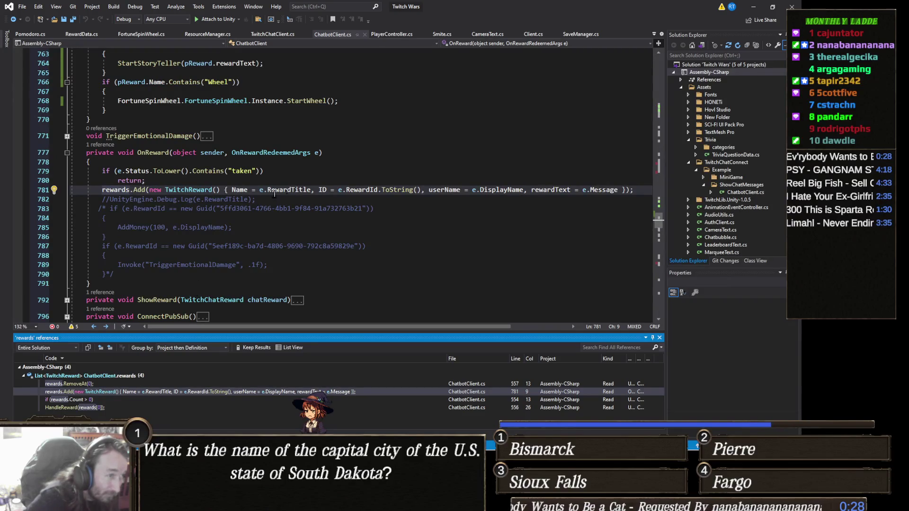
Select 'taken' in OnReward's status check, then switch to the Unity editor
{"action": "double_click", "coordinate": [243, 171]}
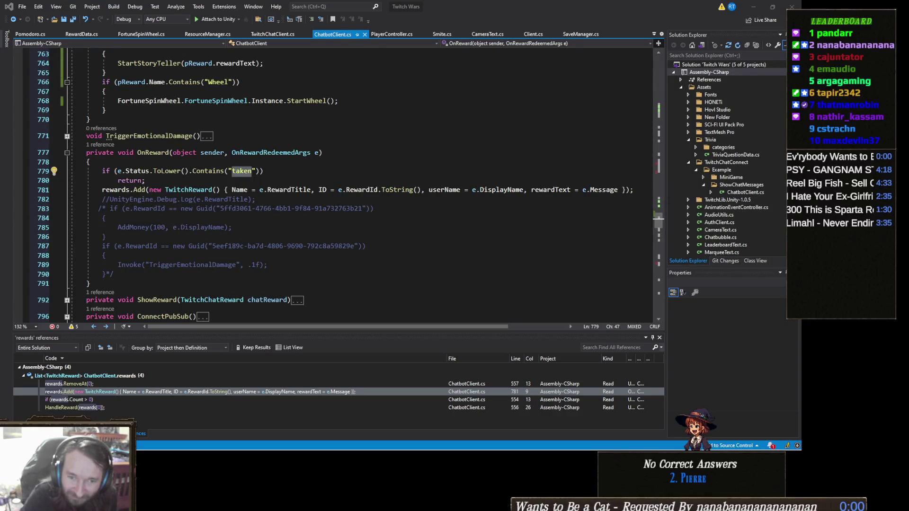
{"action": "mouse_move", "coordinate": [415, 449]}
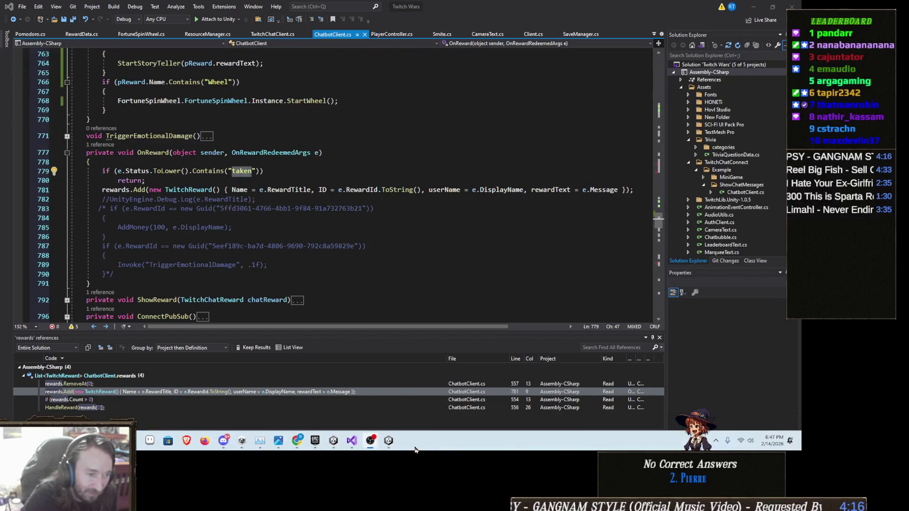
{"action": "mouse_move", "coordinate": [372, 445]}
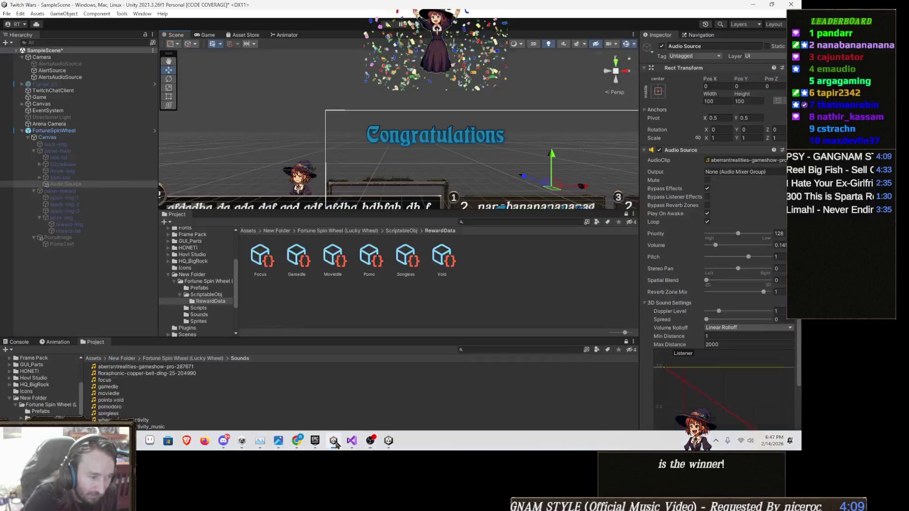
{"action": "left_click", "coordinate": [334, 442]}
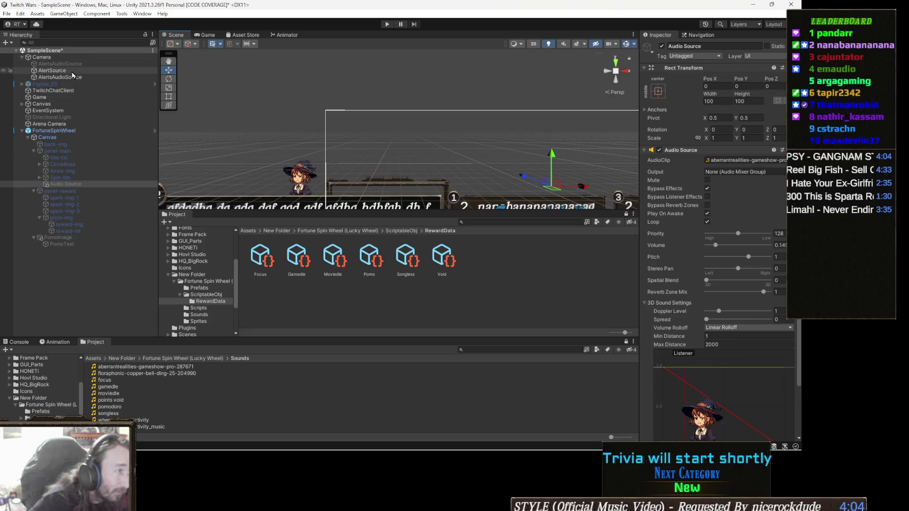
Select AlertSource under Camera to show its Audio Source with no clip or mixer output
{"action": "left_click", "coordinate": [57, 70]}
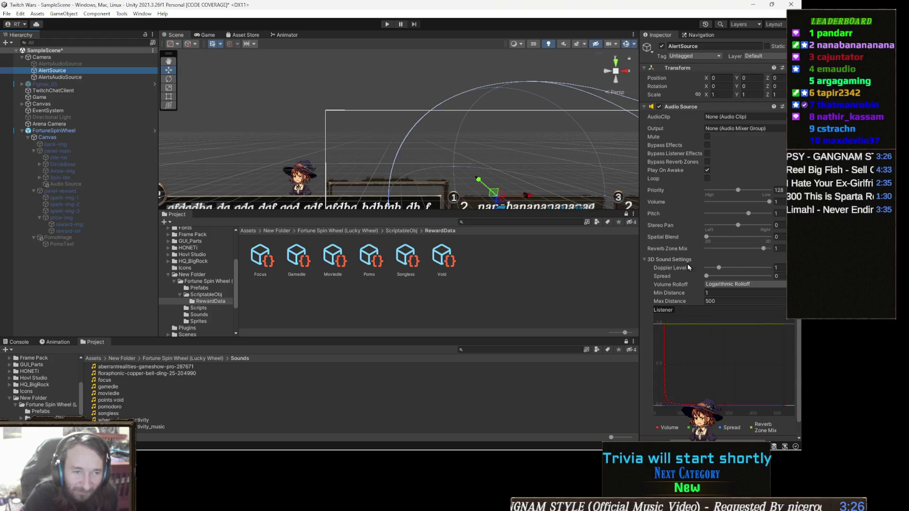
{"action": "scroll", "coordinate": [698, 256], "scroll_direction": "down", "scroll_amount": 1}
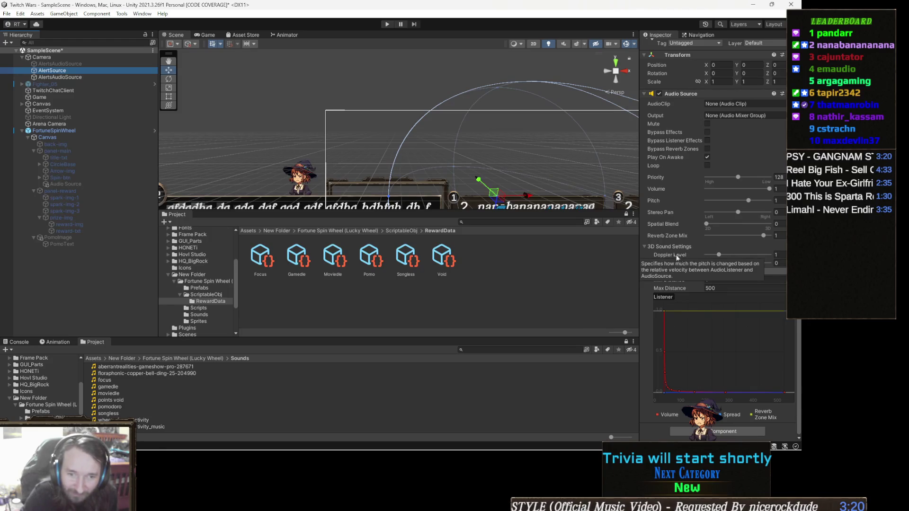
{"action": "scroll", "coordinate": [710, 270], "scroll_direction": "up", "scroll_amount": 1}
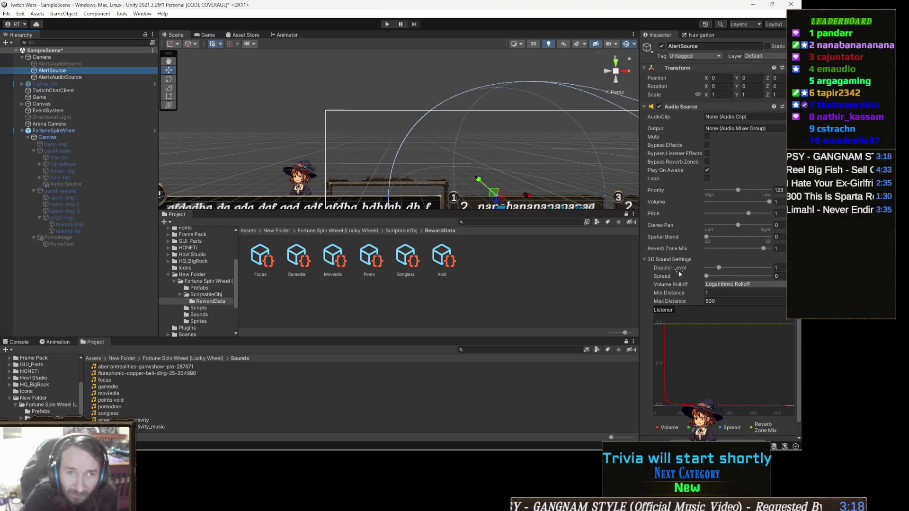
{"action": "scroll", "coordinate": [711, 262], "scroll_direction": "down", "scroll_amount": 1}
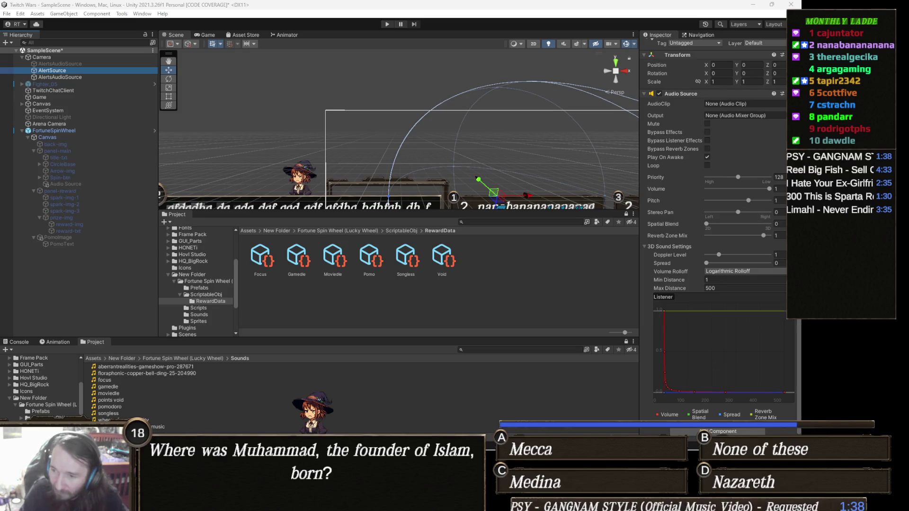
{"action": "left_click", "coordinate": [385, 23]}
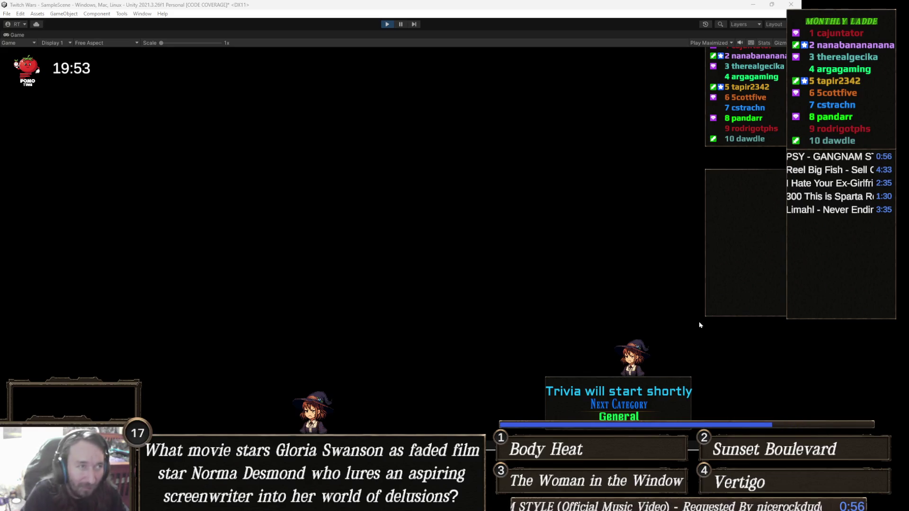
{"action": "left_click", "coordinate": [384, 24]}
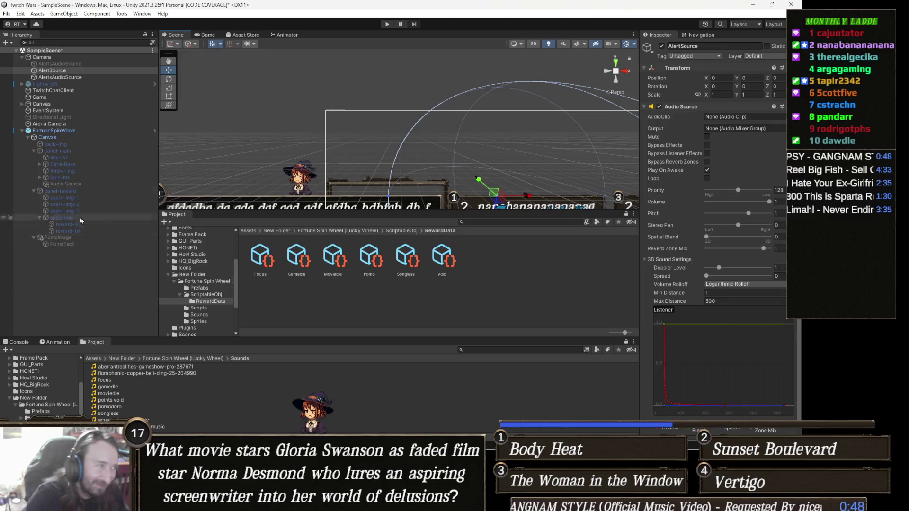
Select AlertsAudioSource under Camera to show its Audio Source, which has no mixer group
{"action": "left_click", "coordinate": [95, 78]}
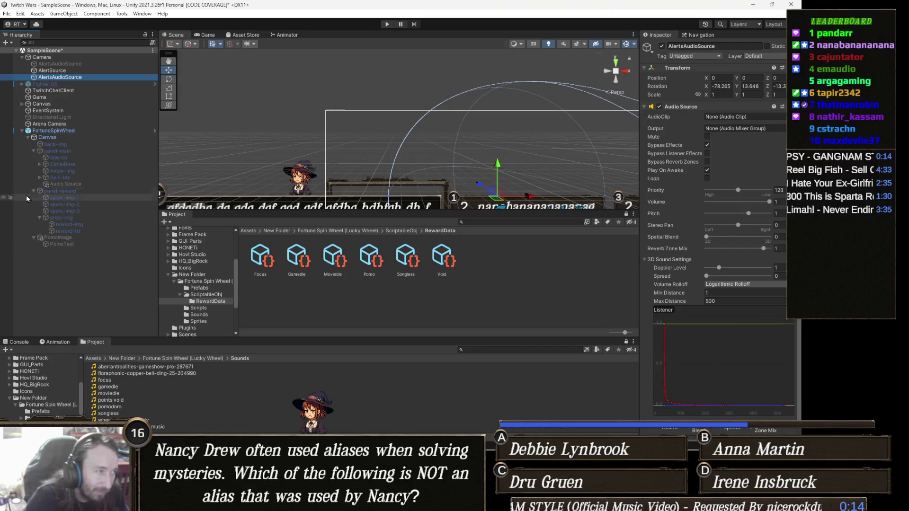
Create an Audio Mixer asset named NewAudioMixer in the Fonts folder
{"action": "left_click", "coordinate": [94, 358]}
{"action": "right_click", "coordinate": [239, 393]}
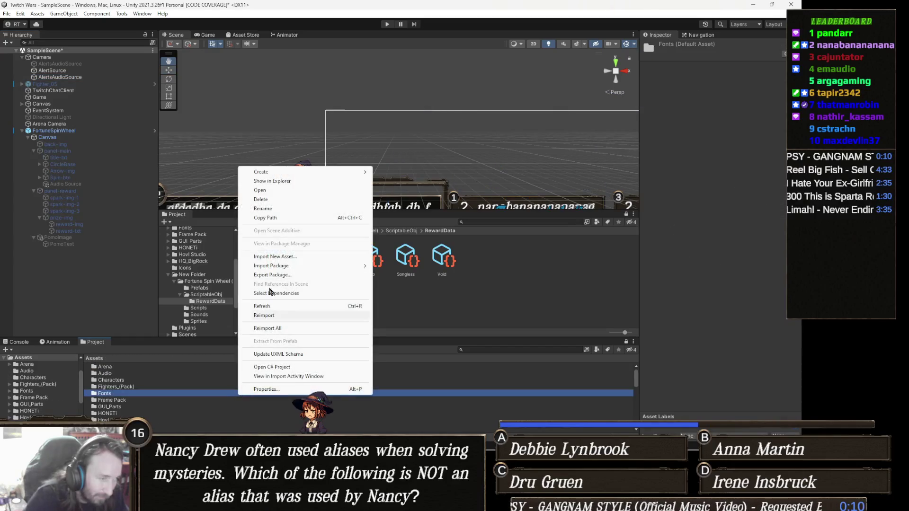
{"action": "mouse_move", "coordinate": [268, 172]}
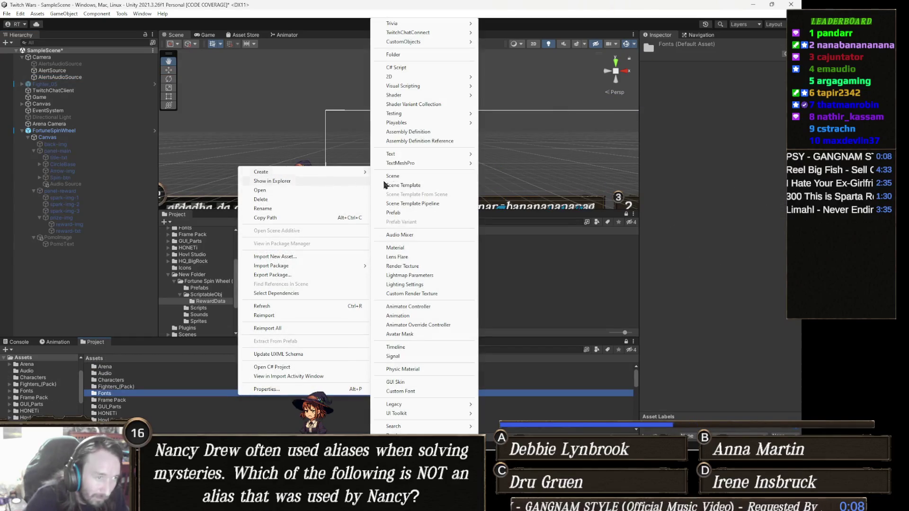
{"action": "left_click", "coordinate": [414, 235]}
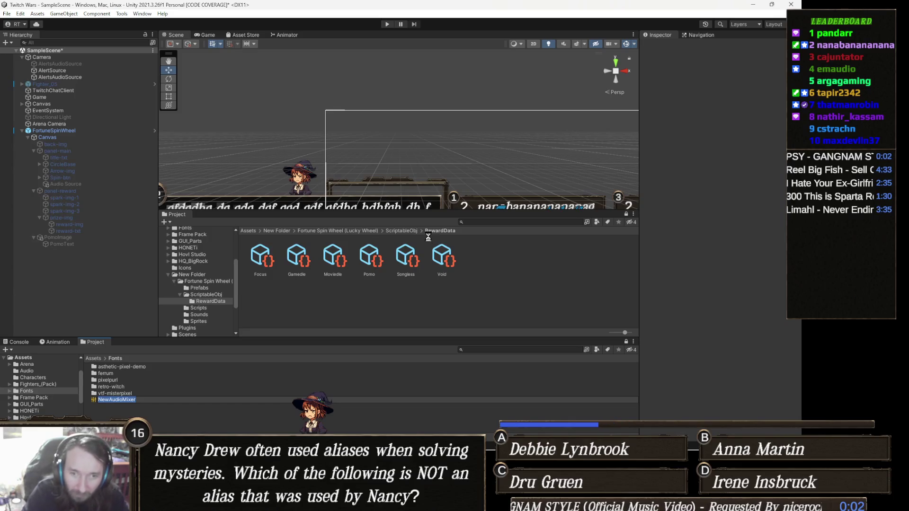
{"action": "key", "text": "Return"}
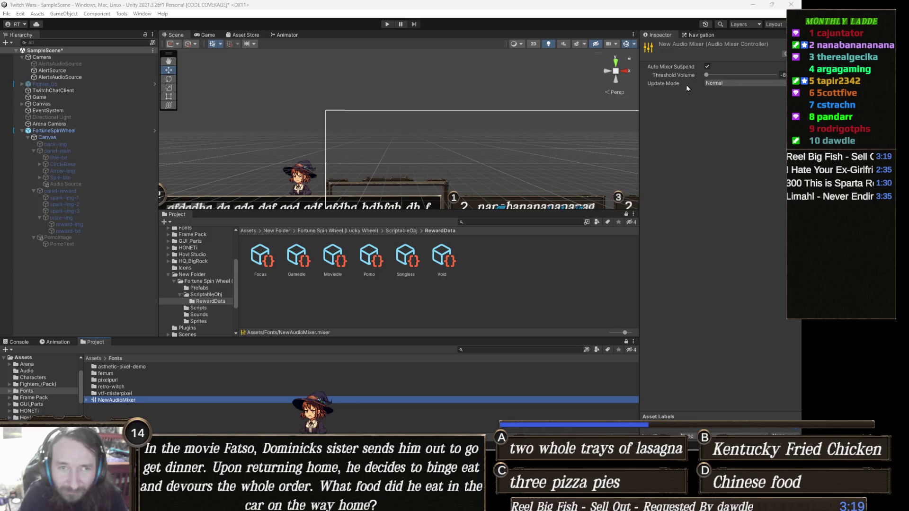
Dismiss the property options and open NewAudioMixer in the Audio Mixer editor
{"action": "left_click", "coordinate": [669, 88]}
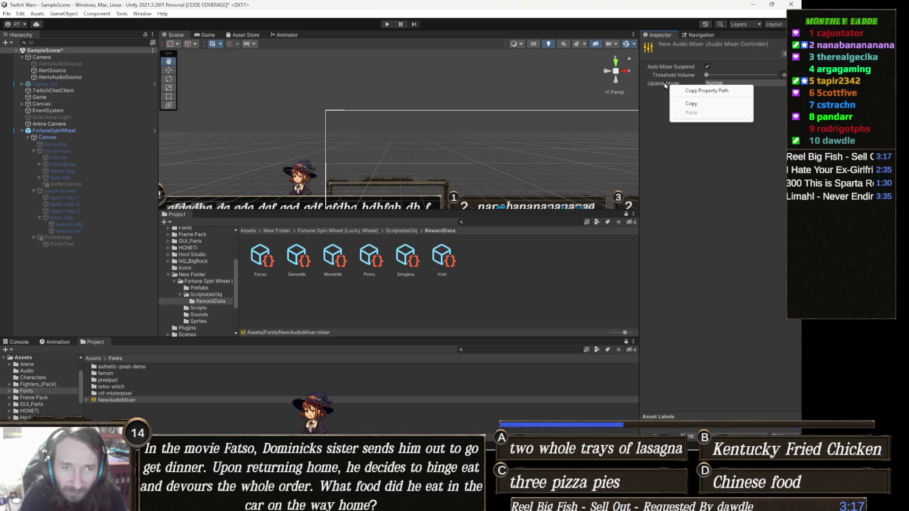
{"action": "left_click", "coordinate": [658, 102]}
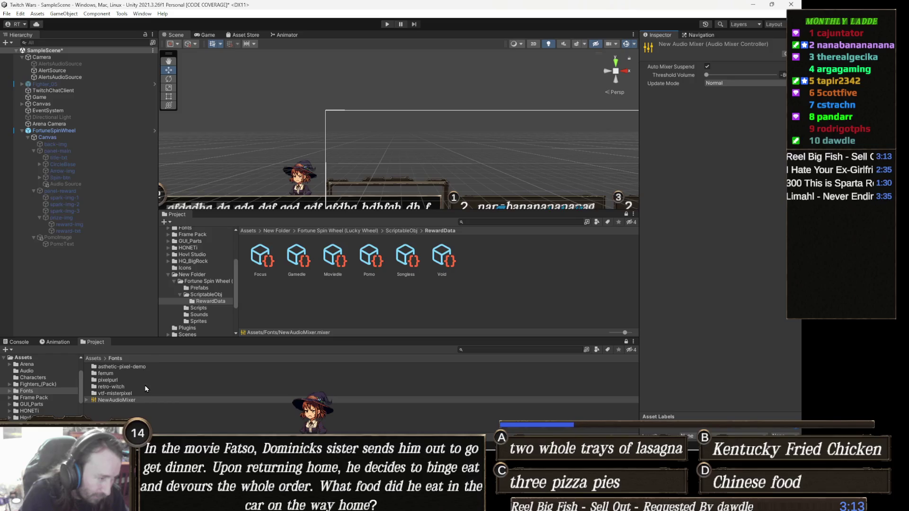
{"action": "double_click", "coordinate": [117, 400]}
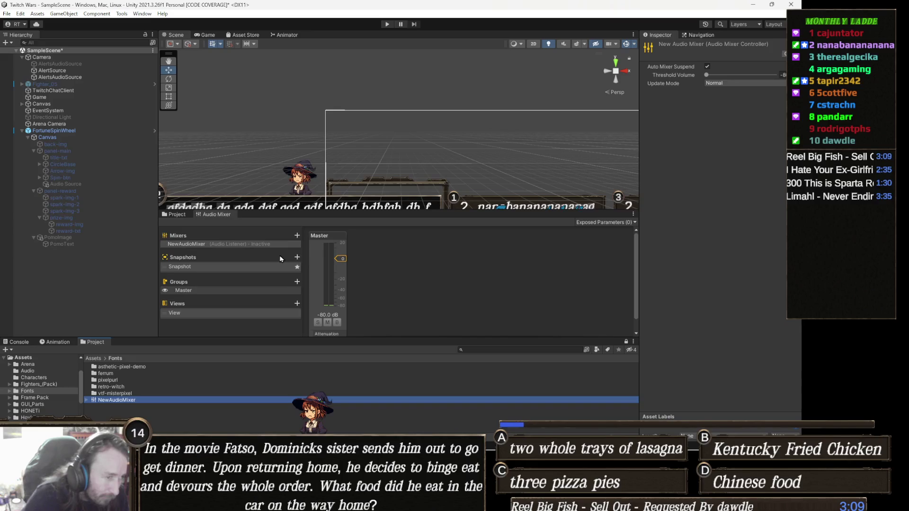
Delete the accidentally added NewAudioMixer 1, then reselect NewAudioMixer to show its Master group
{"action": "left_click", "coordinate": [298, 235]}
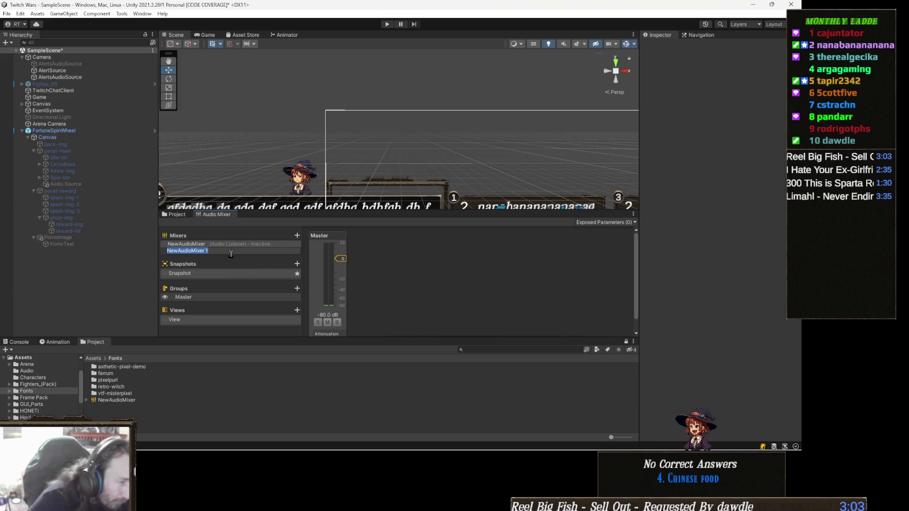
{"action": "key", "text": "Return"}
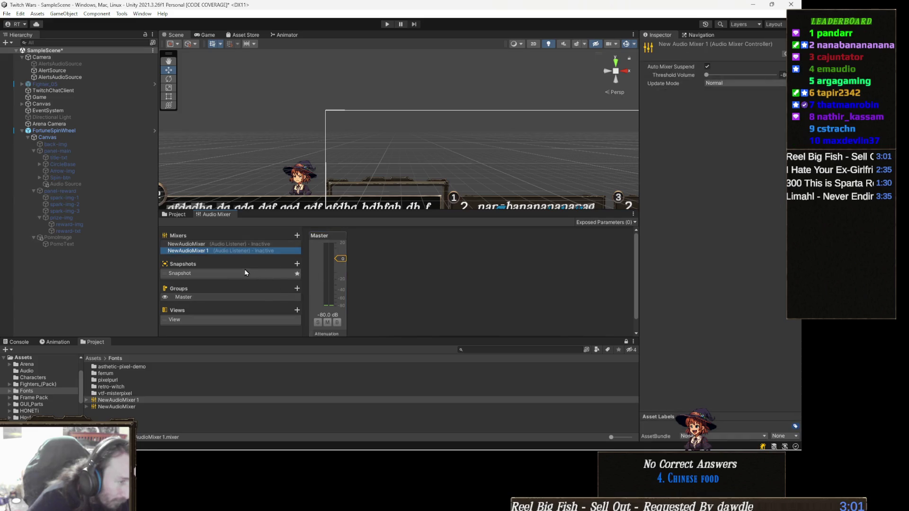
{"action": "key", "text": "Delete"}
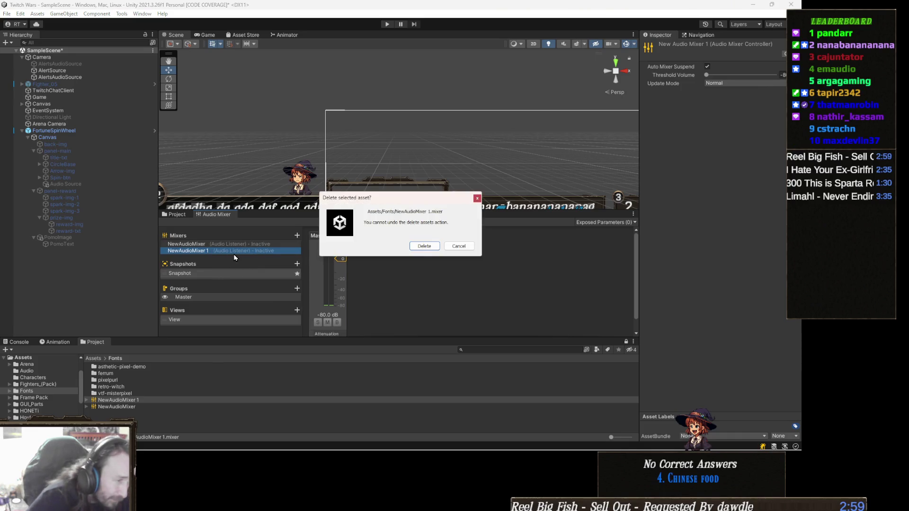
{"action": "left_click", "coordinate": [424, 246]}
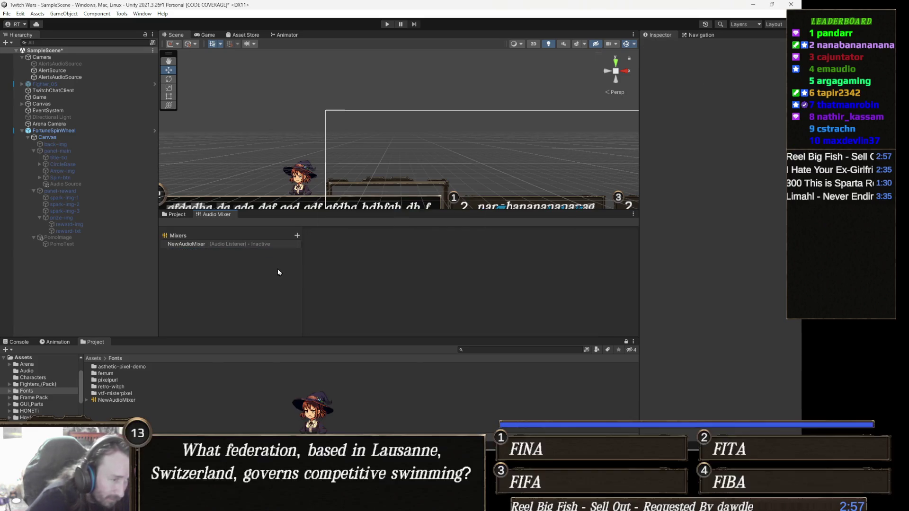
{"action": "left_click", "coordinate": [231, 247]}
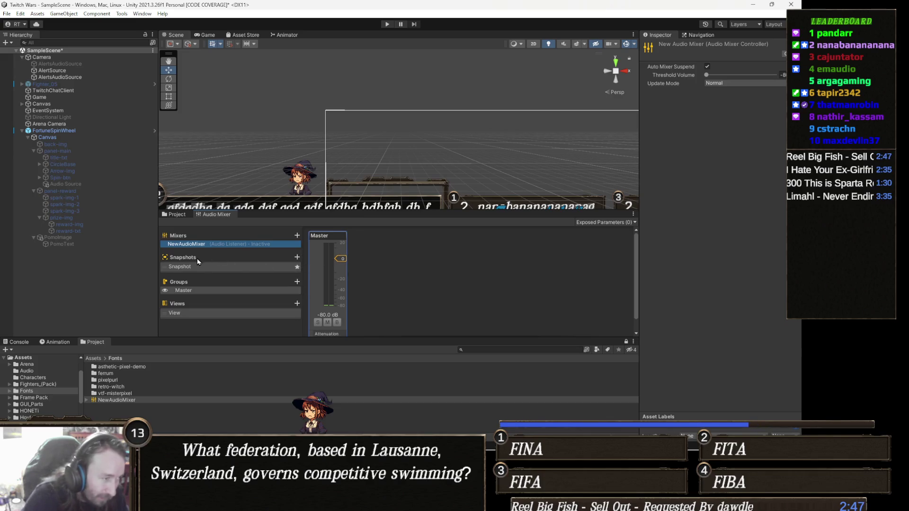
Expand NewAudioMixer, select its Master group, and raise its volume from 0.00 to 4.20 dB
{"action": "left_click", "coordinate": [84, 400]}
{"action": "left_click", "coordinate": [86, 400]}
{"action": "left_click", "coordinate": [123, 408]}
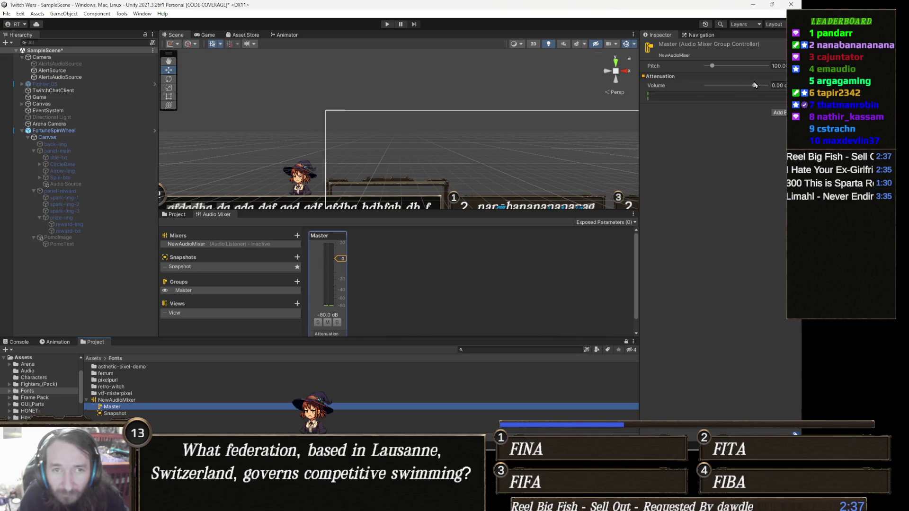
{"action": "left_click_drag", "start_coordinate": [755, 87], "coordinate": [757, 86]}
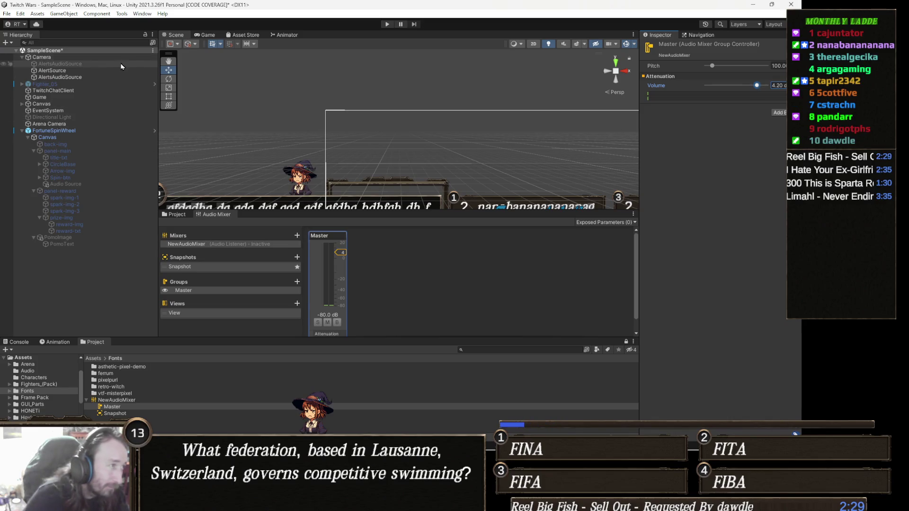
Duplicate AlertSource as AlertSource (1) and set its Output to the NewAudioMixer Master group
{"action": "left_click", "coordinate": [73, 72]}
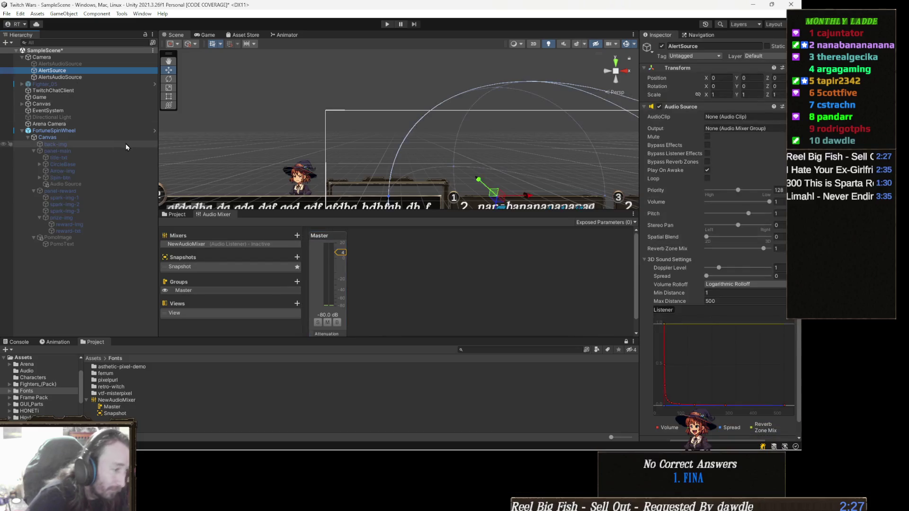
{"action": "key", "text": "ctrl+d"}
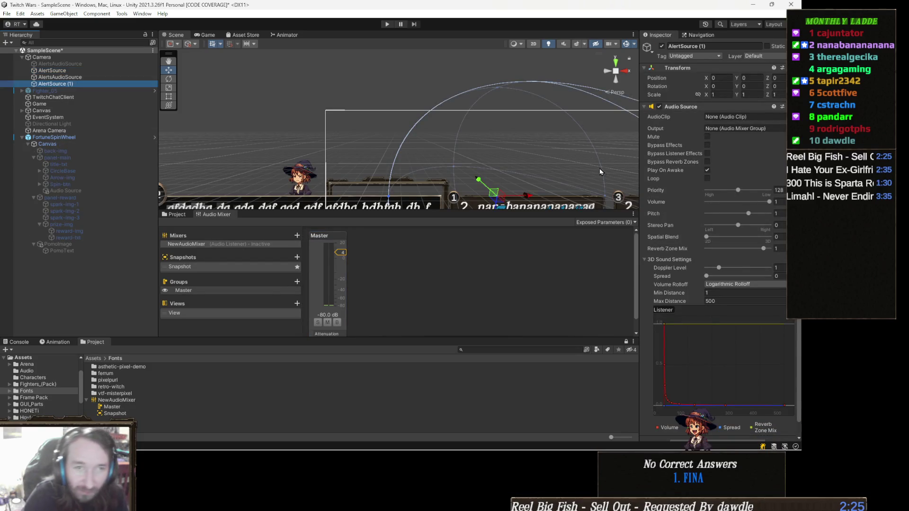
{"action": "left_click", "coordinate": [782, 128]}
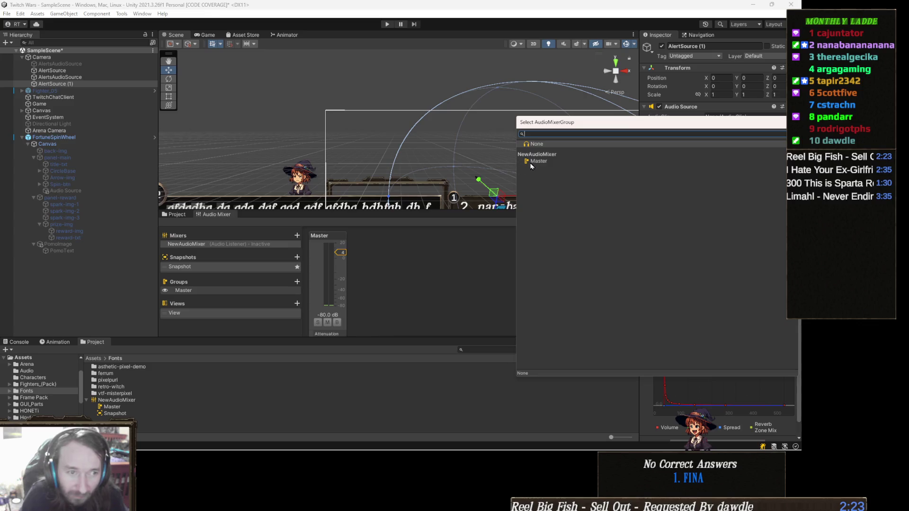
{"action": "double_click", "coordinate": [539, 162]}
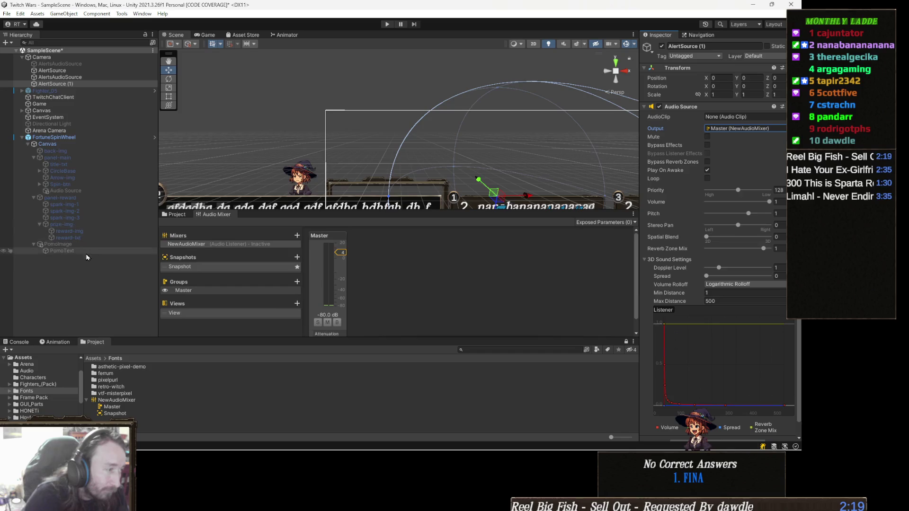
{"action": "left_click", "coordinate": [72, 137]}
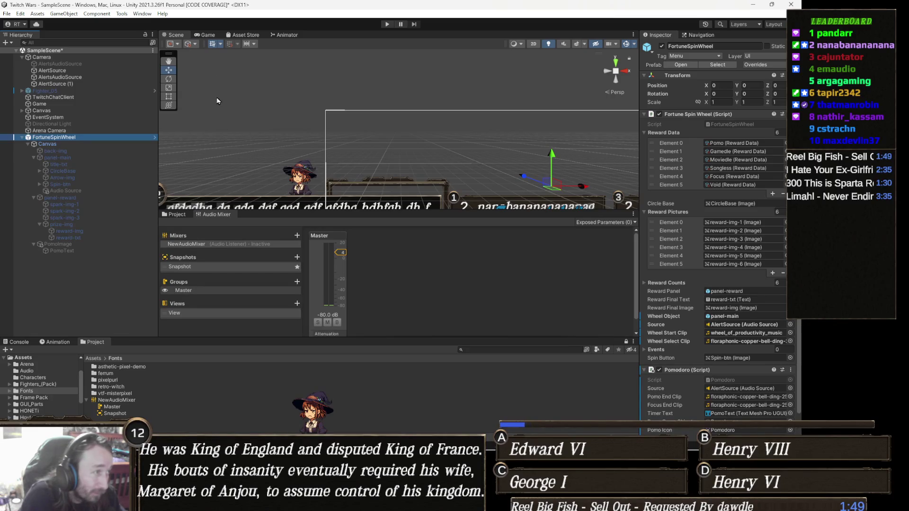
Assign AlertSource (1) as the Fortune Spin Wheel and Pomodoro audio Source, then run the game
{"action": "left_click", "coordinate": [644, 292]}
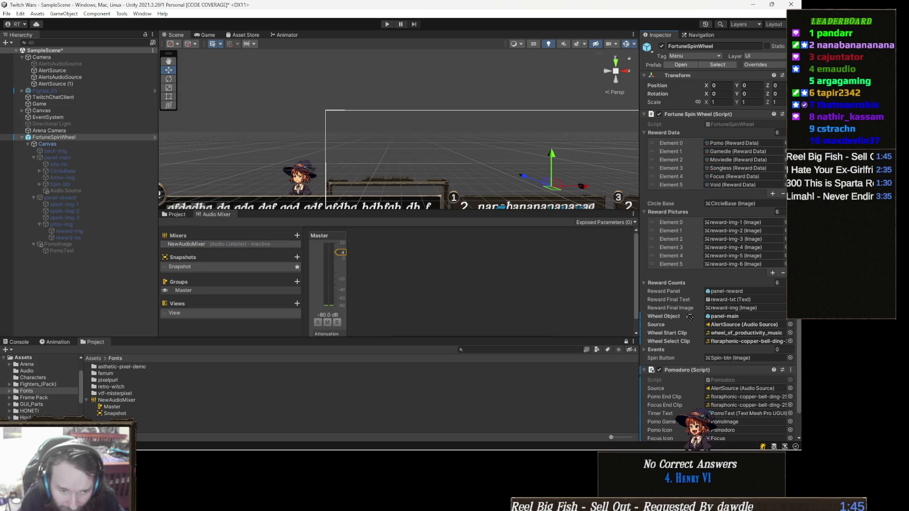
{"action": "left_click", "coordinate": [721, 326]}
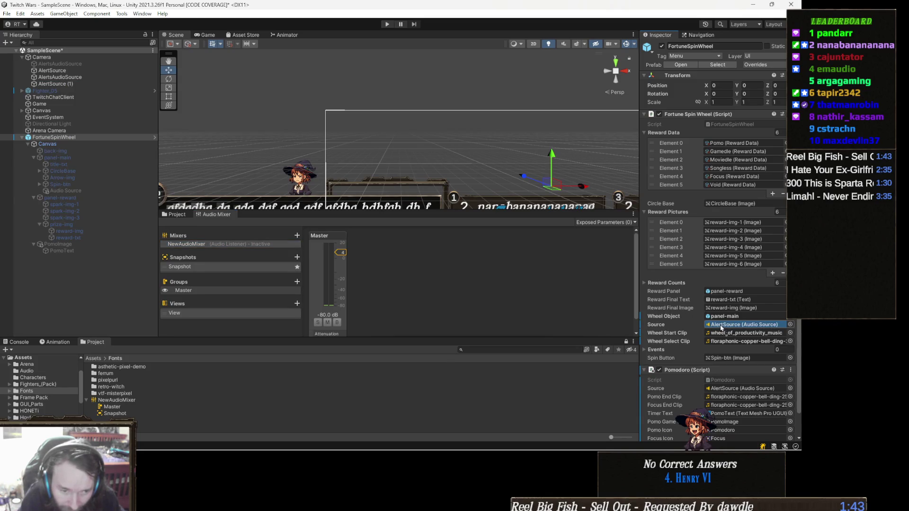
{"action": "left_click_drag", "start_coordinate": [720, 327], "coordinate": [721, 326]}
{"action": "scroll", "coordinate": [721, 326], "scroll_direction": "down", "scroll_amount": 1}
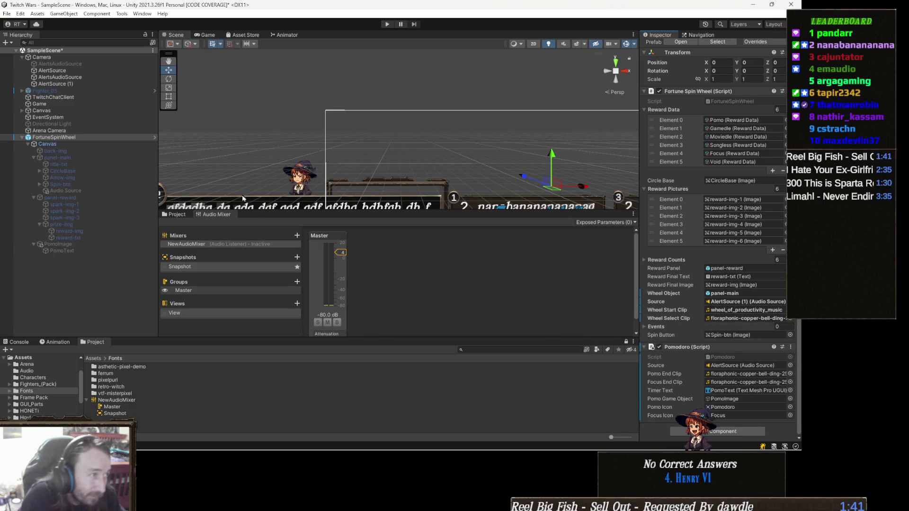
{"action": "mouse_move", "coordinate": [82, 78]}
{"action": "left_mouse_down"}
{"action": "mouse_move", "coordinate": [161, 237]}
{"action": "mouse_move", "coordinate": [700, 326]}
{"action": "mouse_move", "coordinate": [715, 369]}
{"action": "left_mouse_up"}
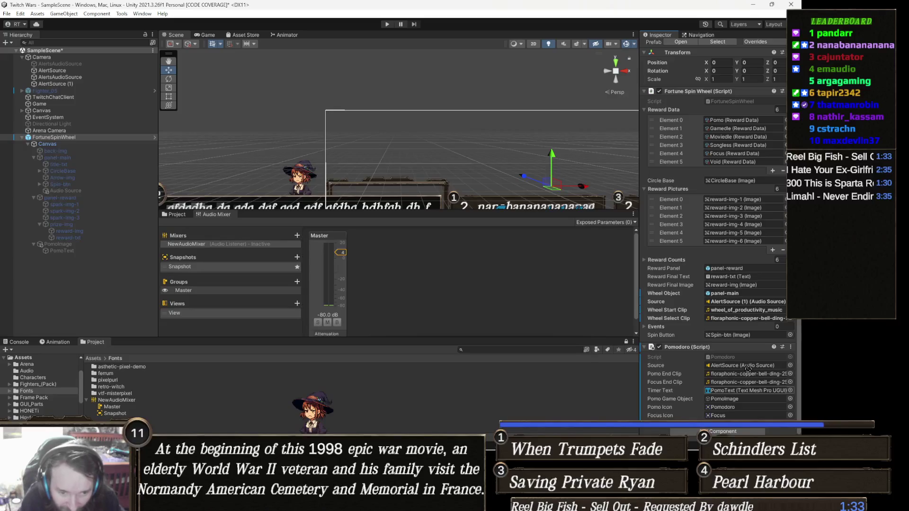
{"action": "key", "text": "ctrl+z"}
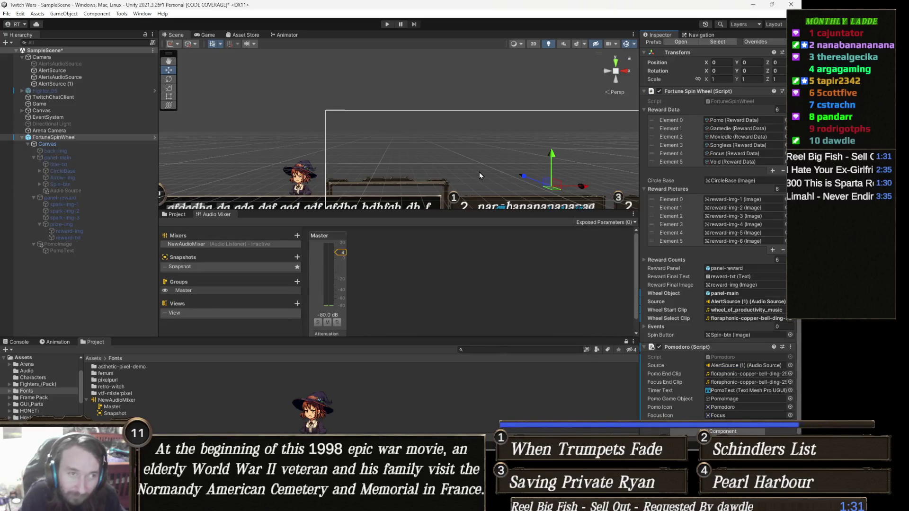
{"action": "left_click", "coordinate": [387, 24]}
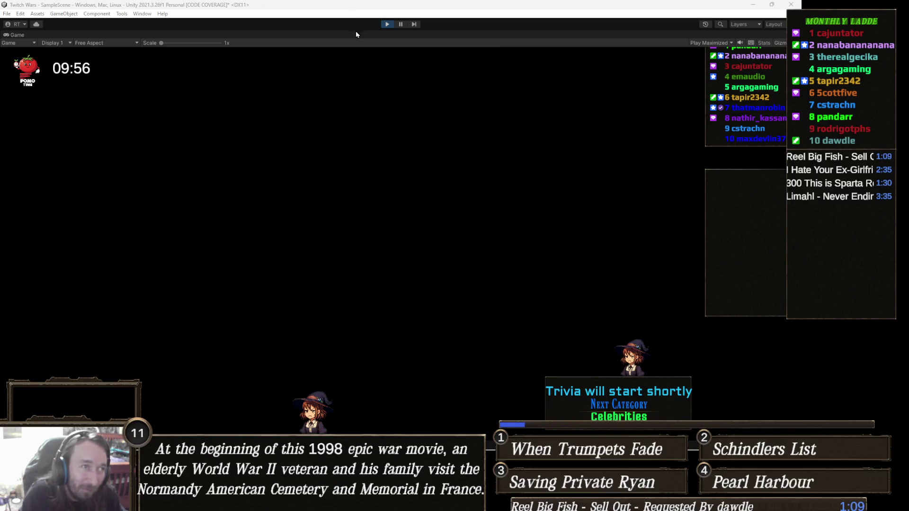
Stop the game, set the NewAudioMixer Master group volume to 0.00, and replay to test
{"action": "left_click", "coordinate": [386, 24]}
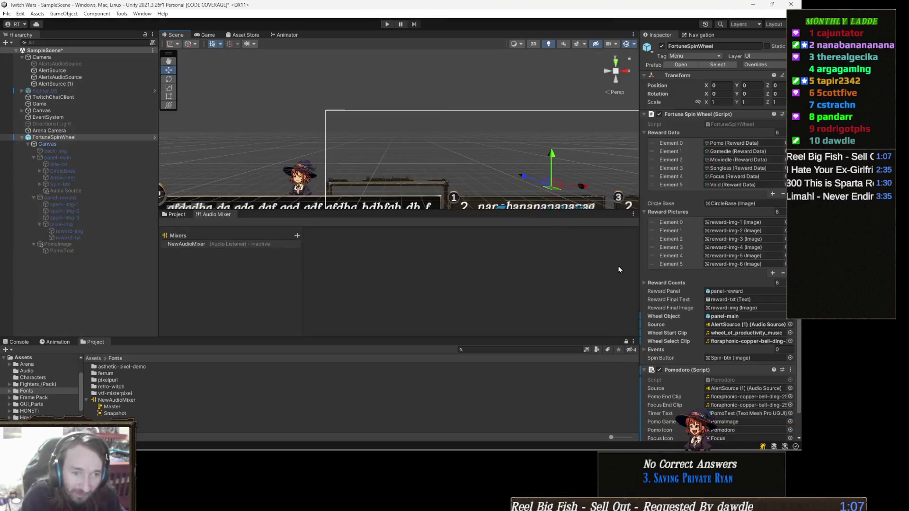
{"action": "left_click", "coordinate": [112, 407]}
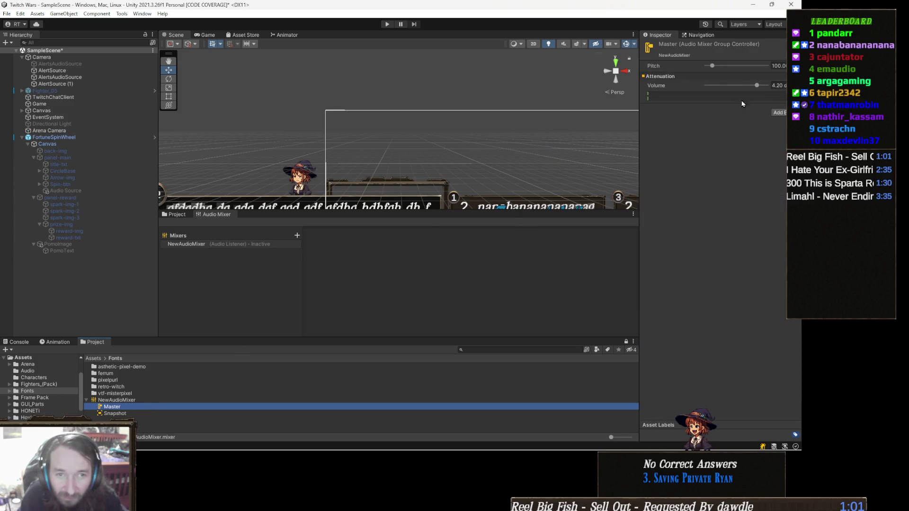
{"action": "left_click", "coordinate": [779, 86]}
{"action": "type", "text": "0"}
{"action": "key", "text": "Return"}
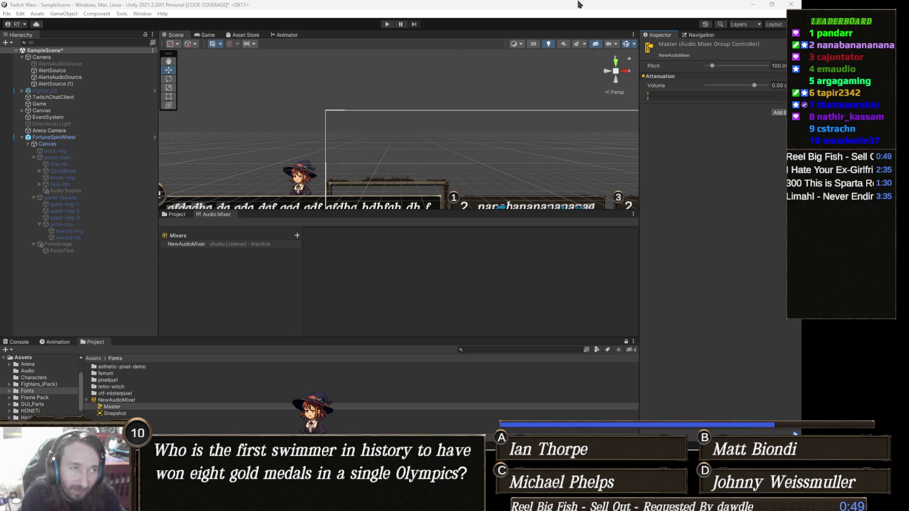
{"action": "left_click", "coordinate": [387, 24]}
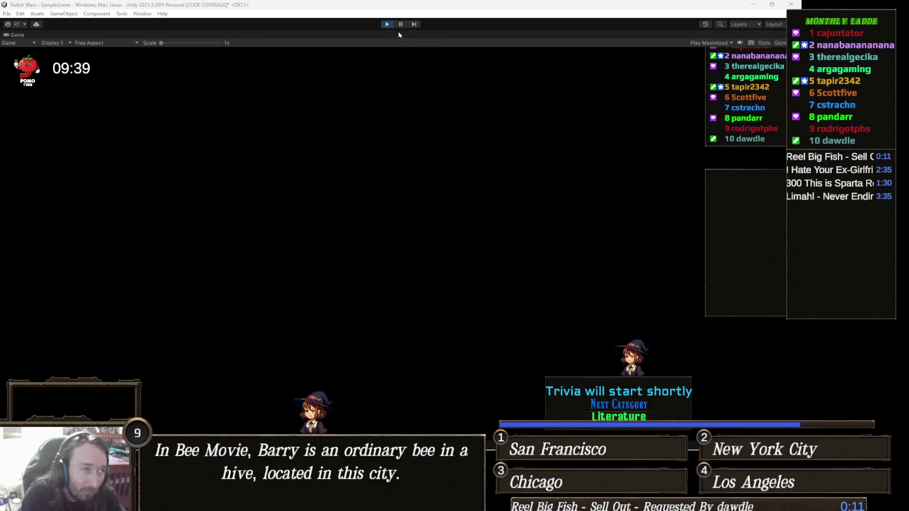
Exit Play mode and drag the divider down to enlarge the Scene view above the Audio Mixer
{"action": "left_click", "coordinate": [388, 24]}
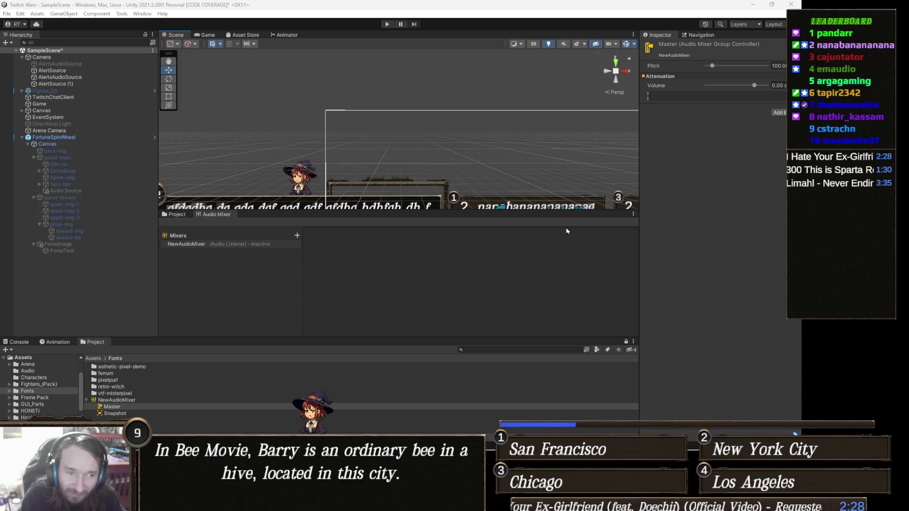
{"action": "left_click_drag", "start_coordinate": [553, 218], "coordinate": [619, 256]}
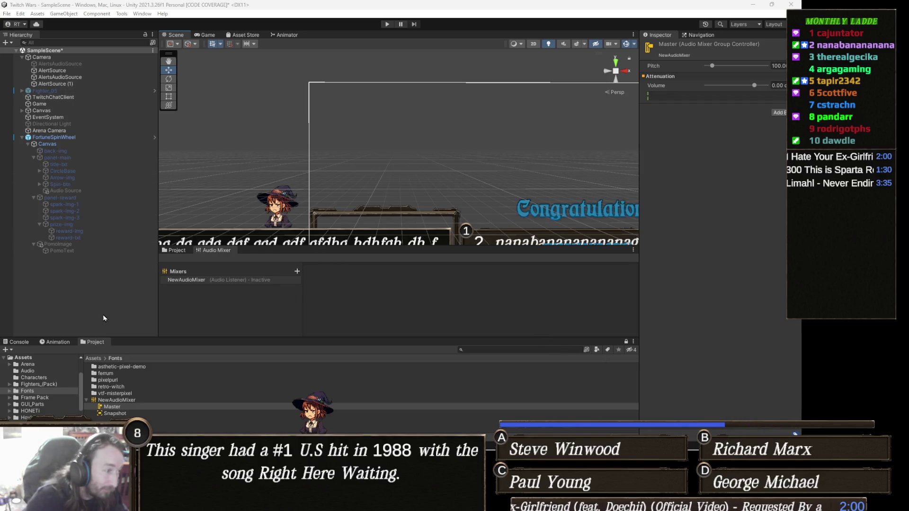
{"action": "left_click", "coordinate": [23, 342]}
{"action": "scroll", "coordinate": [138, 395], "scroll_direction": "up", "scroll_amount": 5}
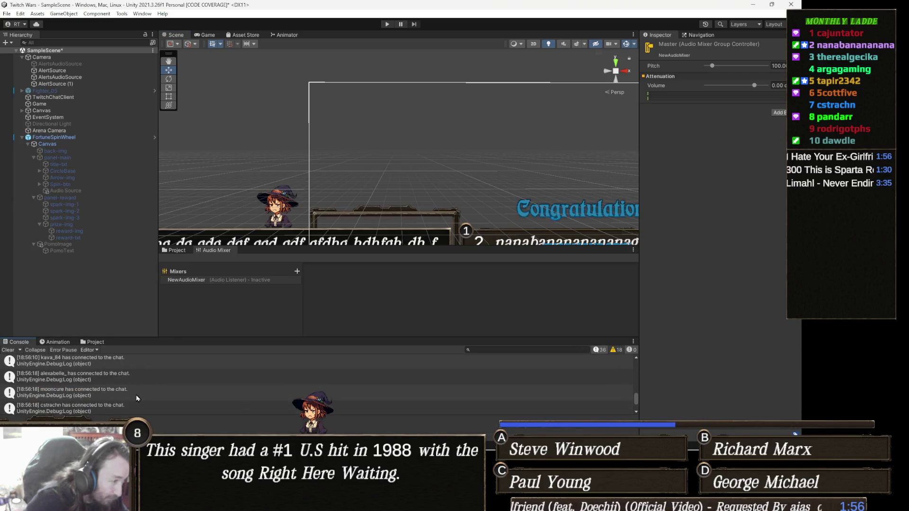
{"action": "scroll", "coordinate": [137, 398], "scroll_direction": "up", "scroll_amount": 6}
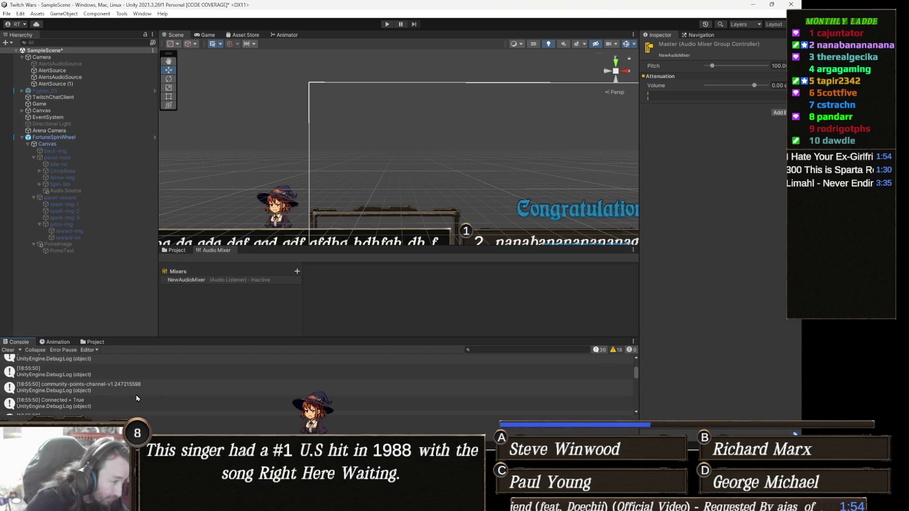
{"action": "scroll", "coordinate": [137, 398], "scroll_direction": "up", "scroll_amount": 5}
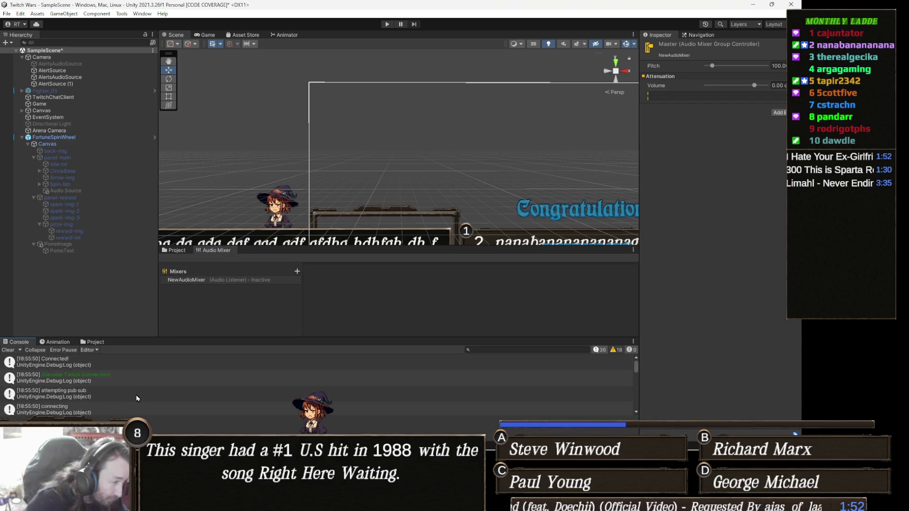
{"action": "scroll", "coordinate": [137, 395], "scroll_direction": "down", "scroll_amount": 15}
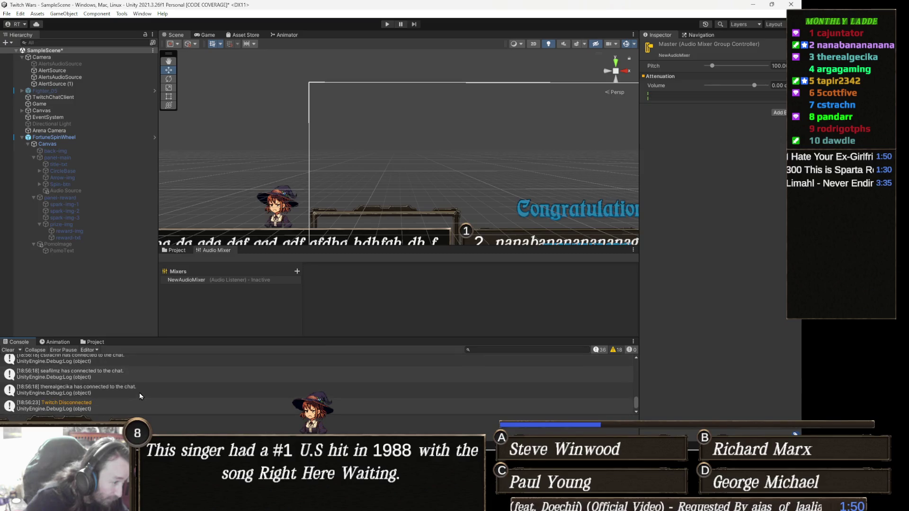
{"action": "left_click", "coordinate": [96, 342]}
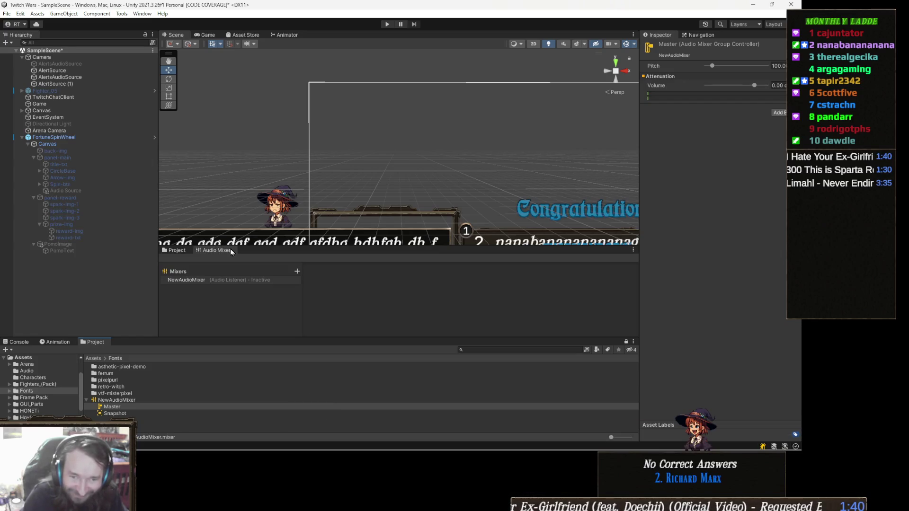
Build the Windows executable into the TwitchGame folder, saving the modified scene when prompted
{"action": "left_click", "coordinate": [7, 13]}
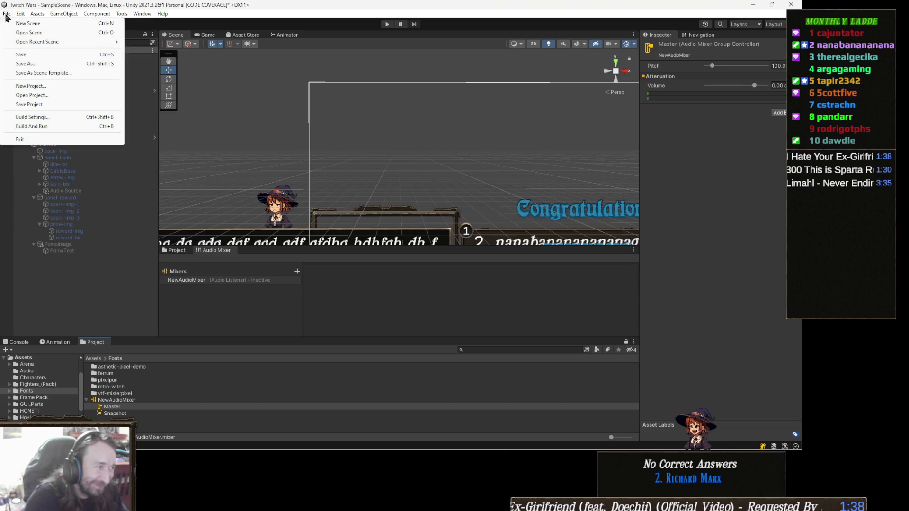
{"action": "left_click", "coordinate": [75, 117]}
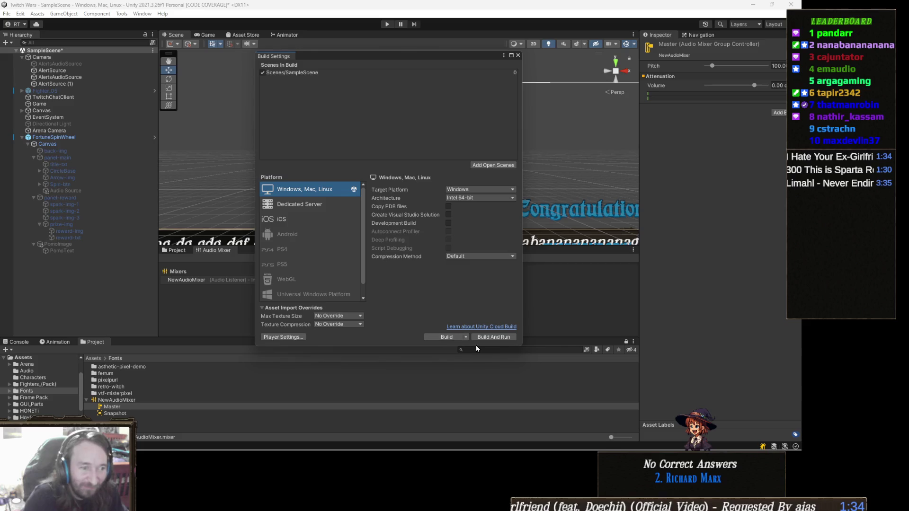
{"action": "left_click", "coordinate": [448, 338]}
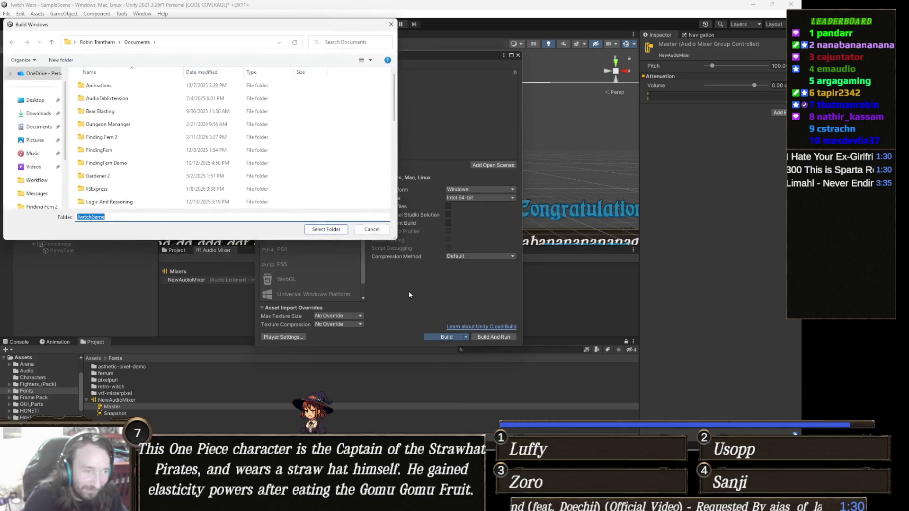
{"action": "left_click", "coordinate": [327, 230]}
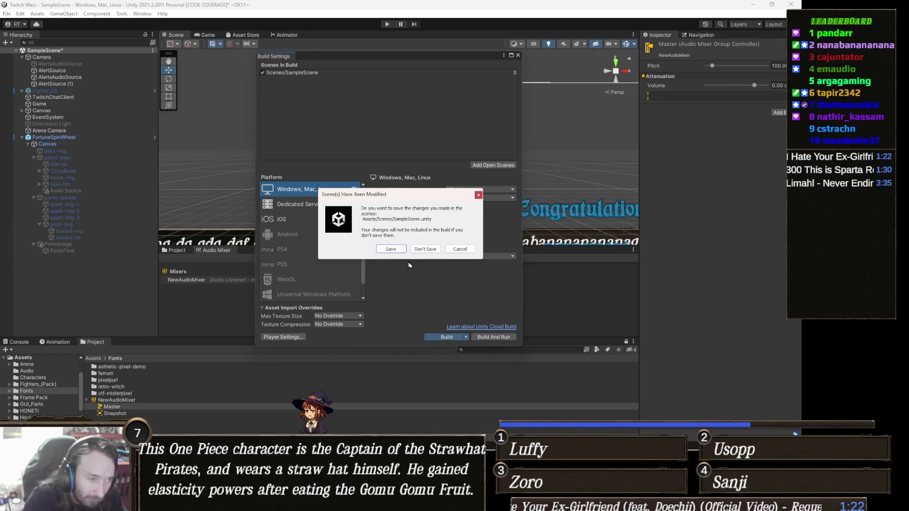
{"action": "left_click", "coordinate": [391, 251]}
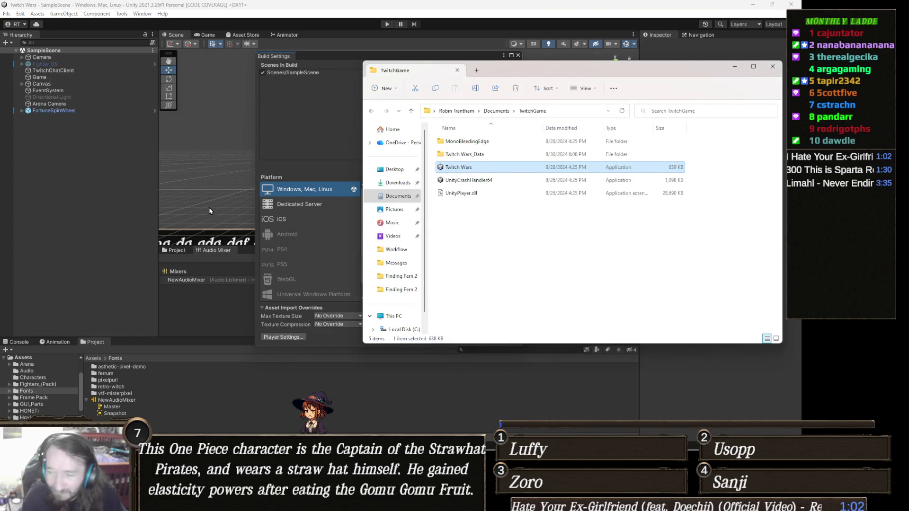
Save the project, rebuild the Windows executable into TwitchGame, and select the NewAudioMixer asset
{"action": "left_click", "coordinate": [7, 13]}
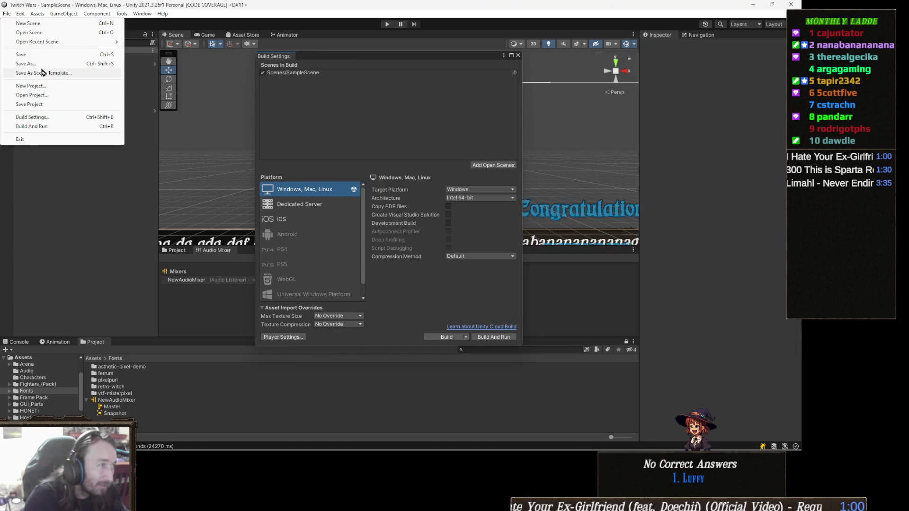
{"action": "left_click", "coordinate": [47, 104]}
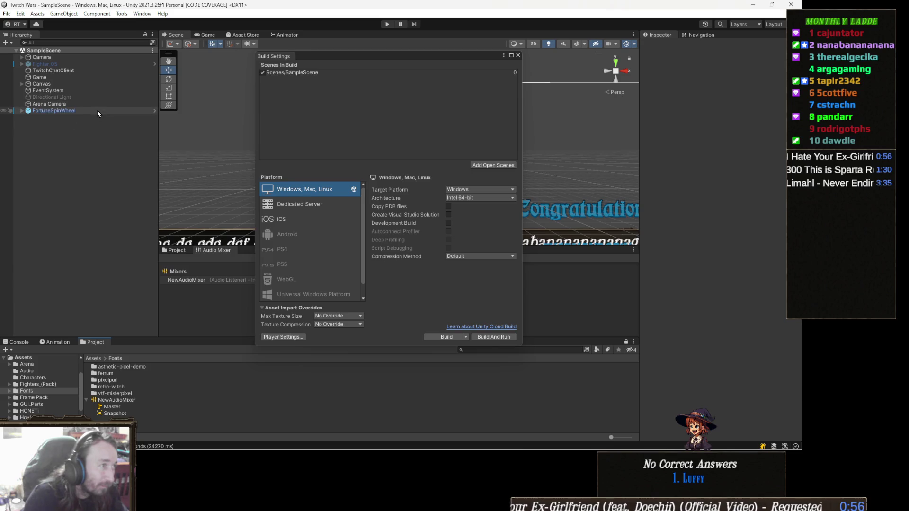
{"action": "left_click", "coordinate": [6, 14]}
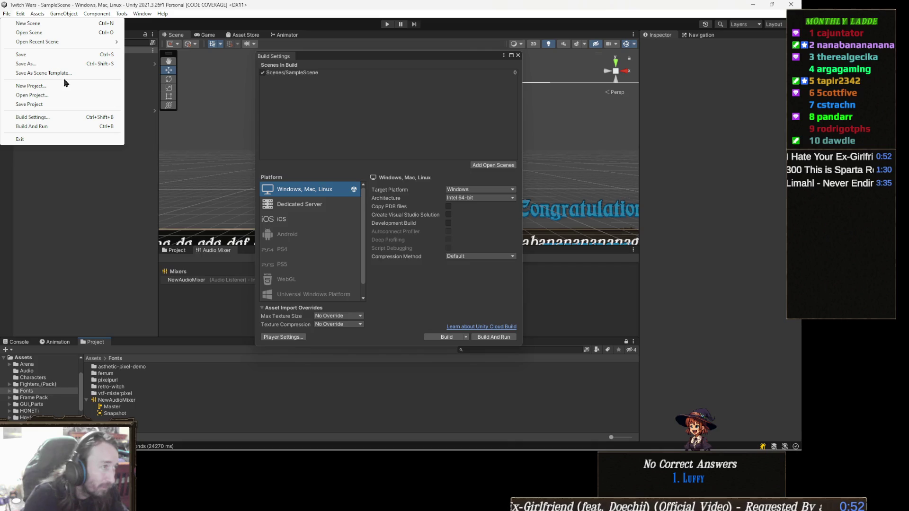
{"action": "left_click", "coordinate": [47, 117]}
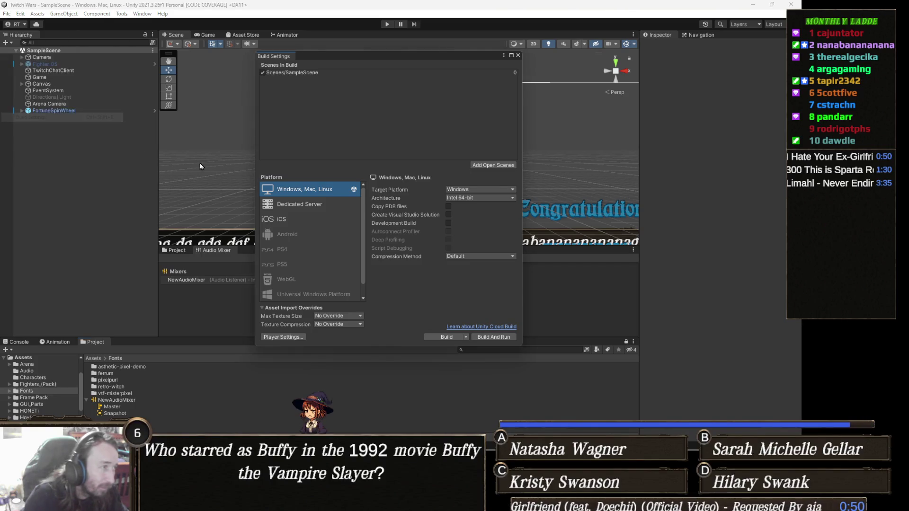
{"action": "left_click", "coordinate": [440, 338]}
{"action": "left_click", "coordinate": [325, 229]}
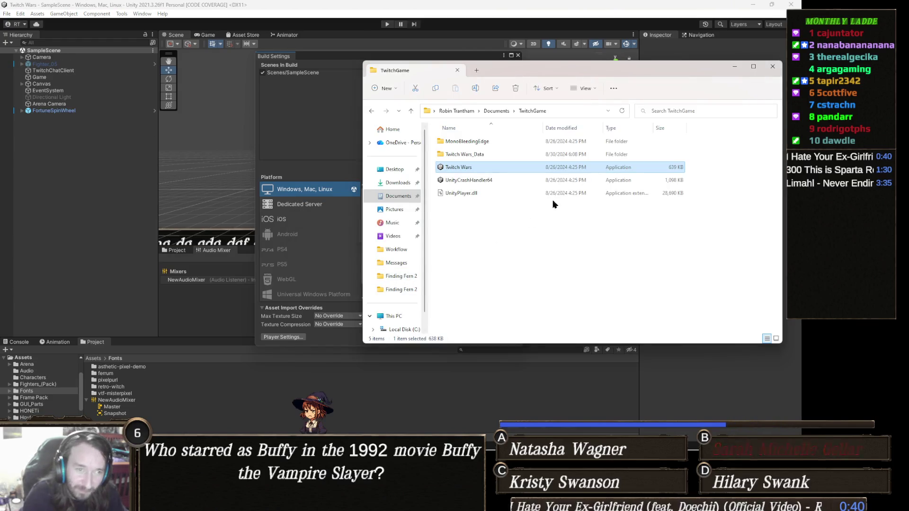
{"action": "left_click", "coordinate": [493, 402]}
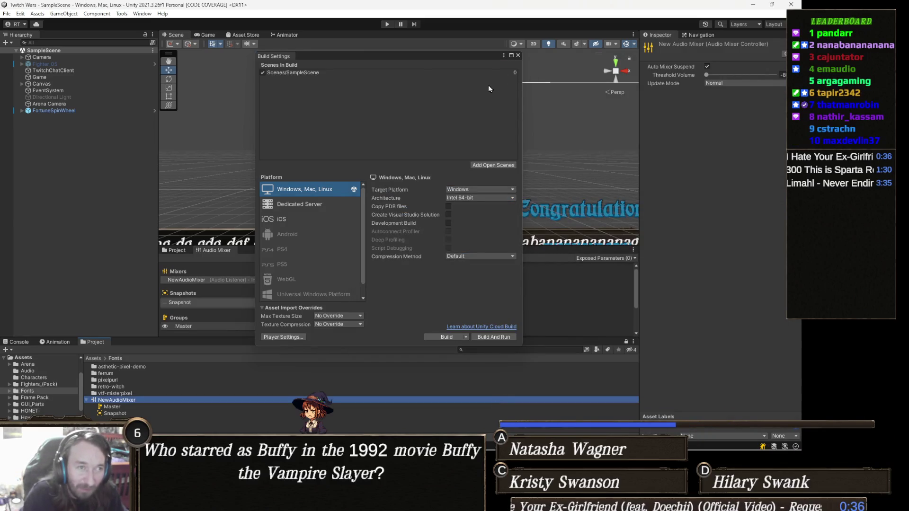
Close the Build Settings window to return to the scene and Audio Mixer
{"action": "left_click", "coordinate": [518, 55]}
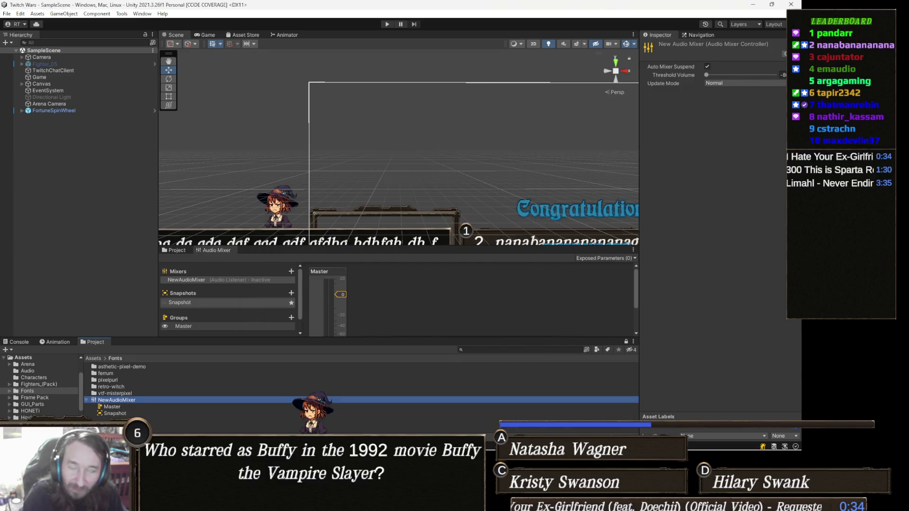